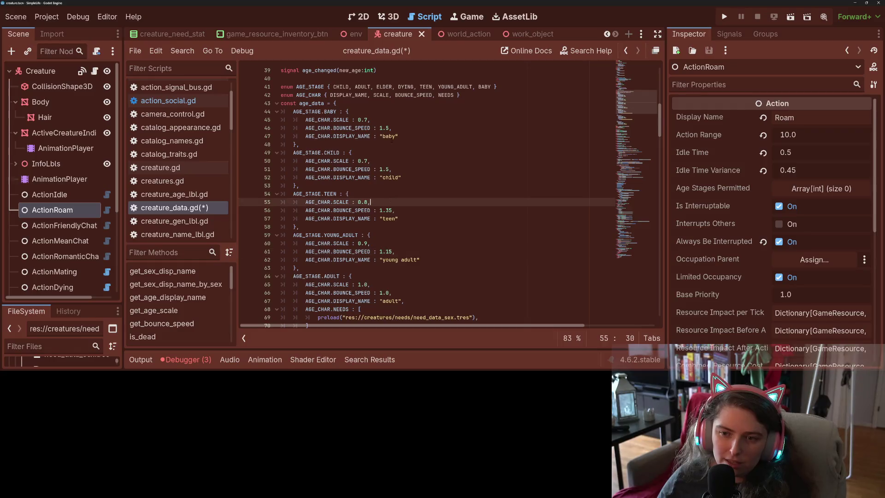
Change the baby stage's scale from 0.7 to 0.3 and bounce speed from 1.5 to 1.65, then save.
click(367, 120)
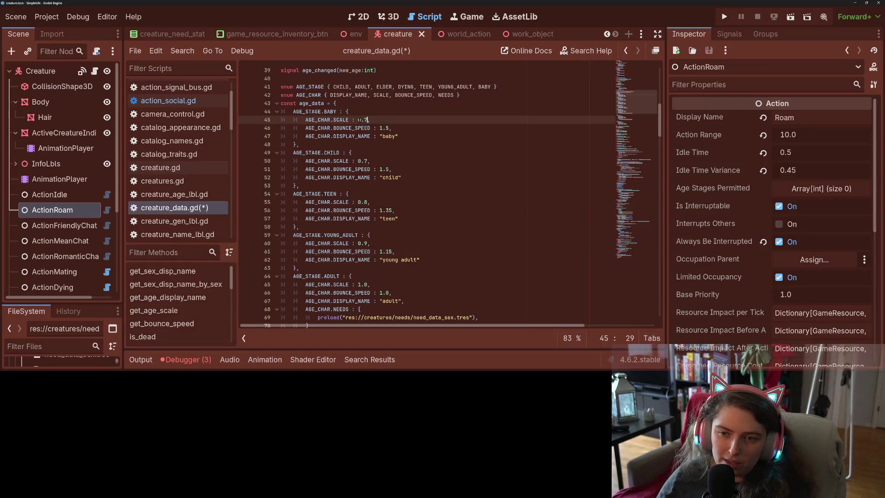
key(Right)
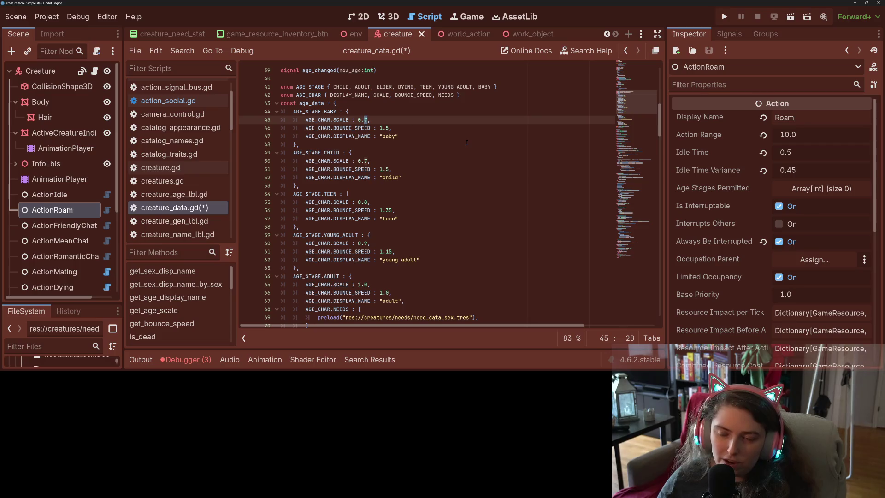
text(3)
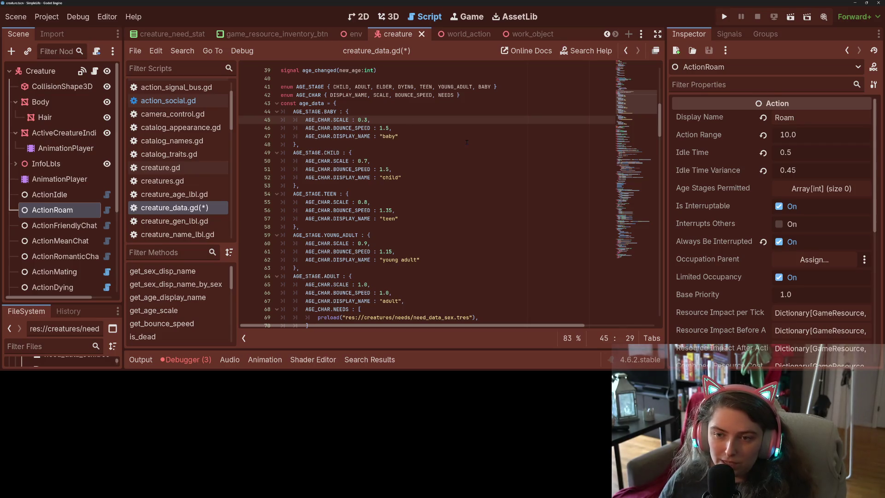
click(389, 128)
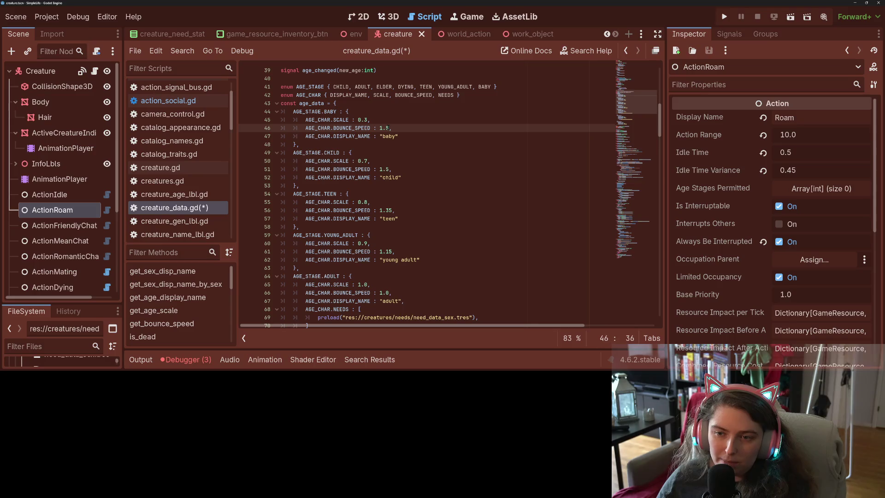
click(386, 128)
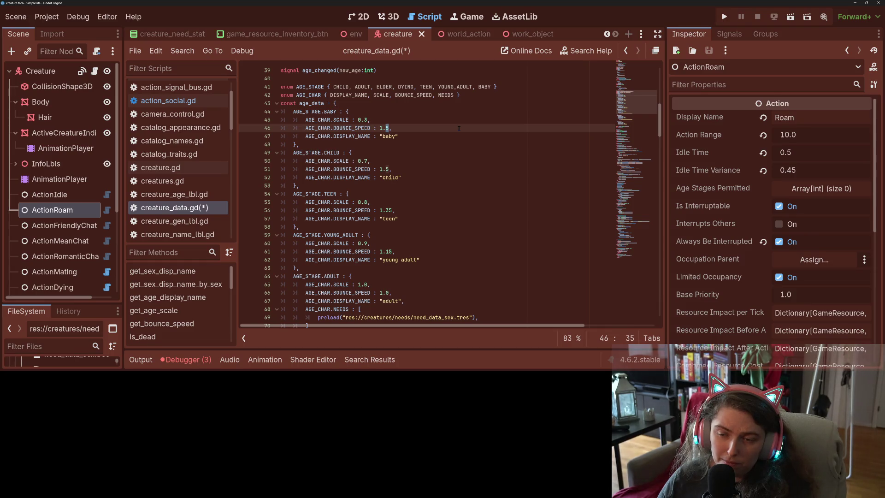
key(Delete)
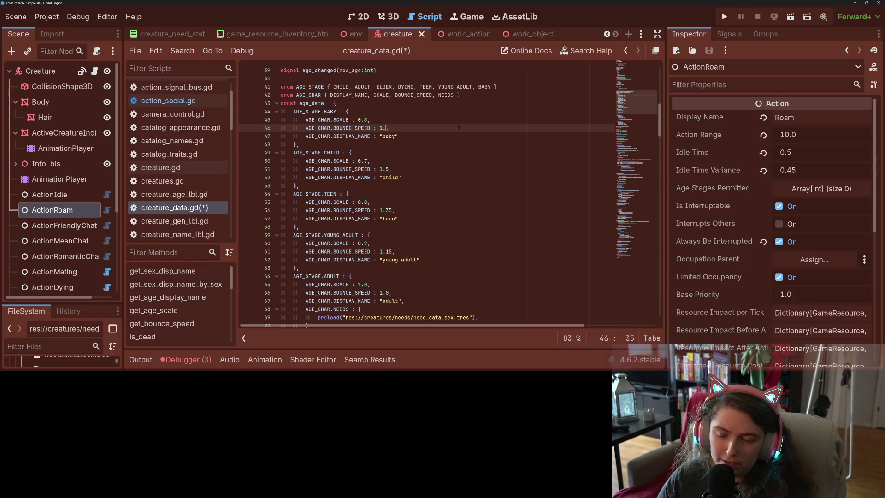
text(6)
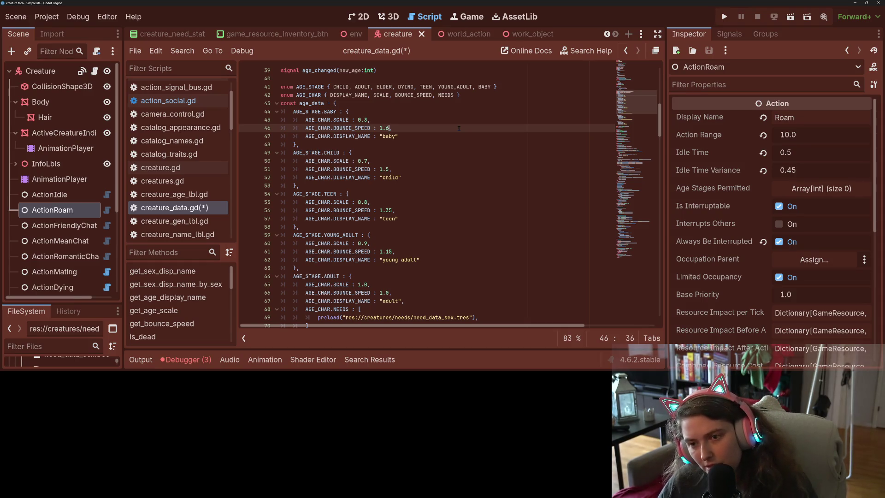
text(5)
key(ctrl+s)
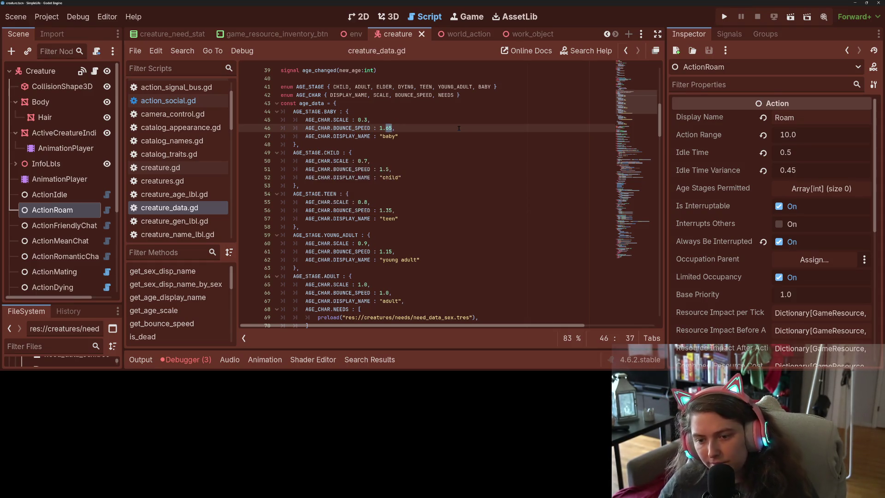
Select BOUNCE_SPEED to highlight its other uses in the script.
key(Right)
scroll(487, 195, down, 4)
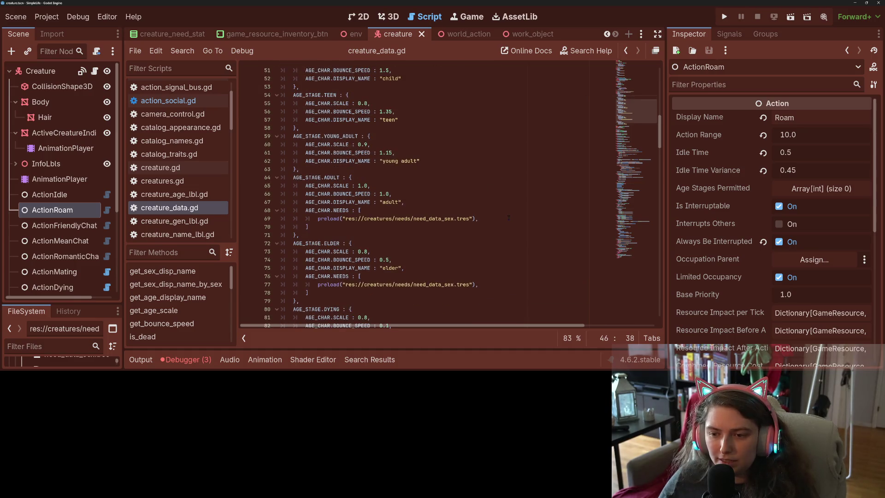
scroll(510, 210, up, 4)
scroll(498, 213, up, 1)
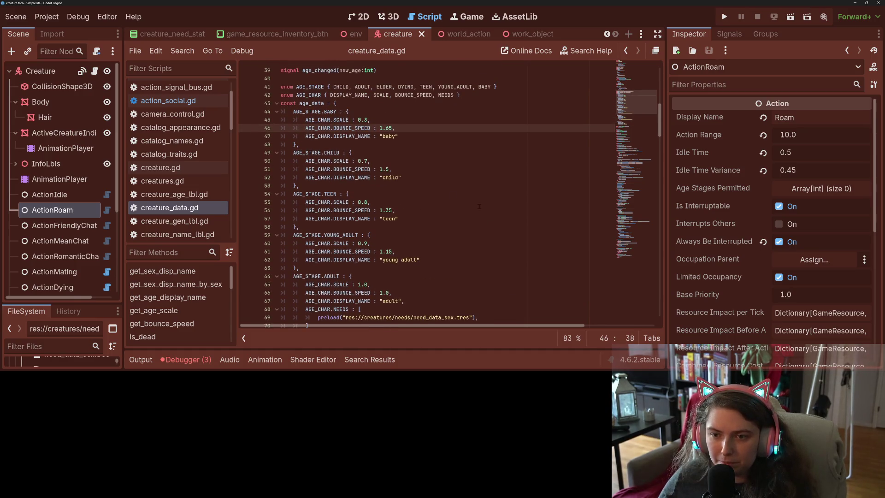
key(ctrl+d)
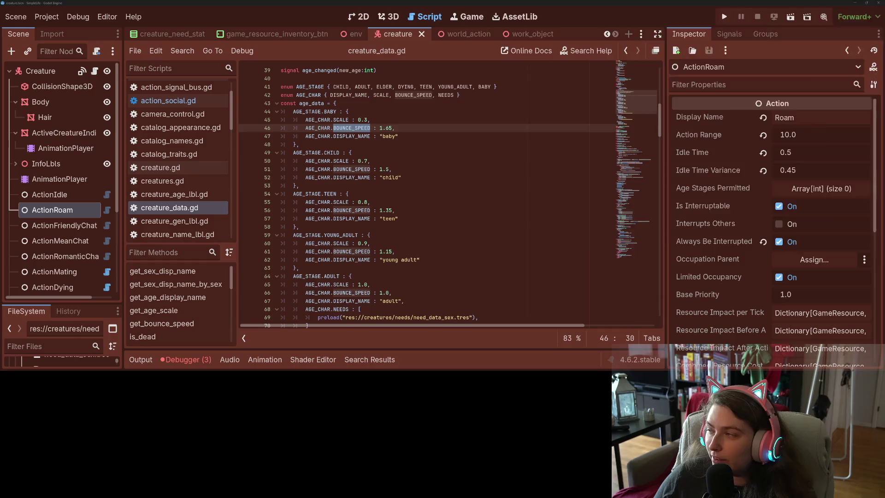
key(alt+Tab)
click(570, 34)
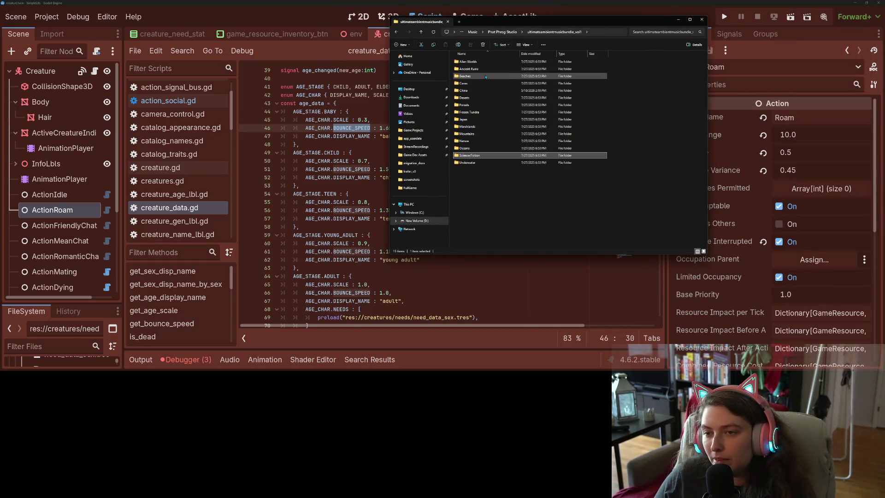
Open the Beaches folder and play all its tracks in Media Player.
double_click(474, 76)
drag(484, 166, 482, 60)
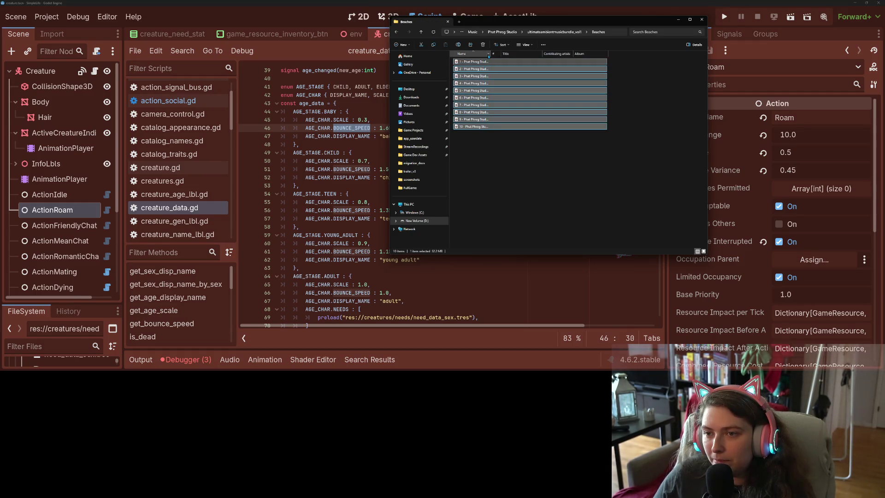
key(Return)
Minimize the Beaches folder and Media Player windows while the music keeps playing.
click(674, 18)
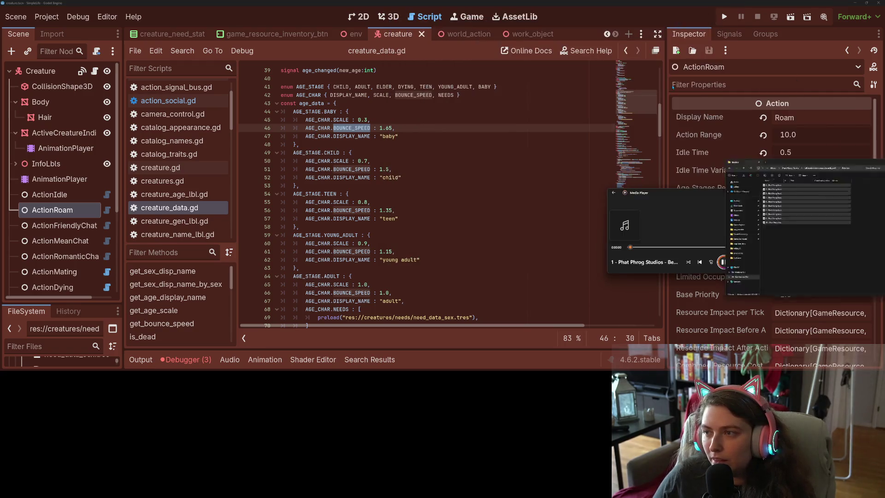
key(space)
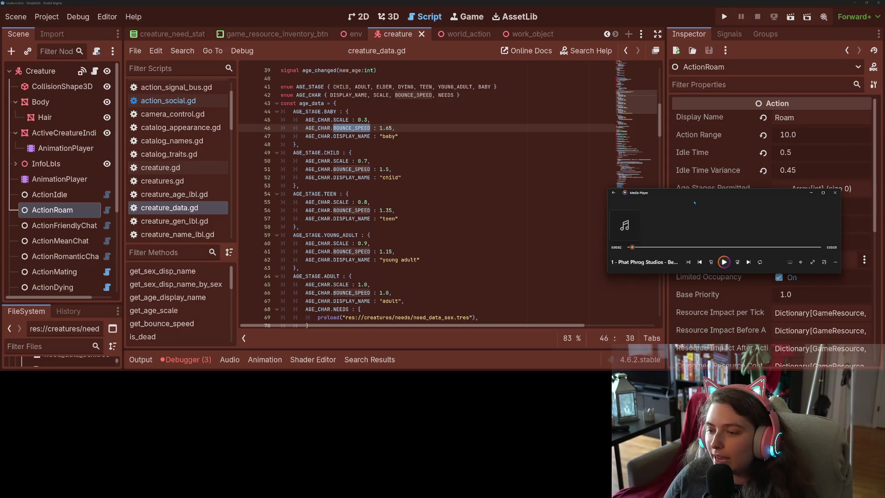
click(724, 262)
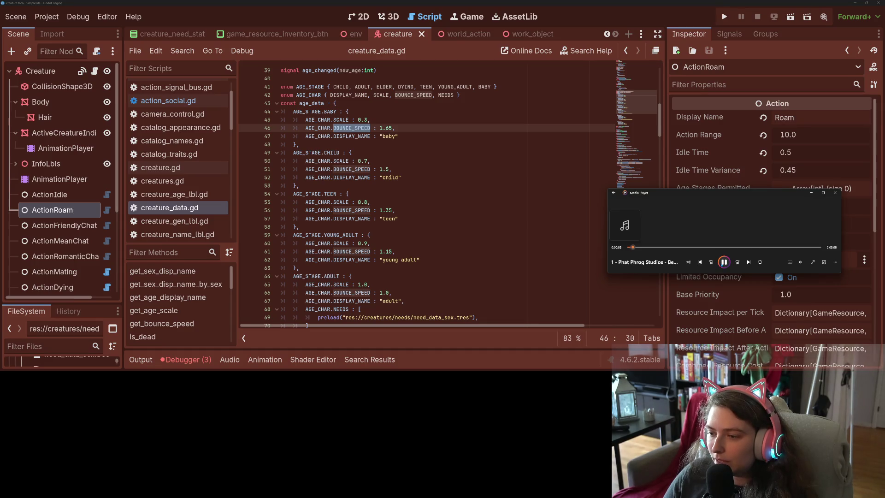
click(810, 193)
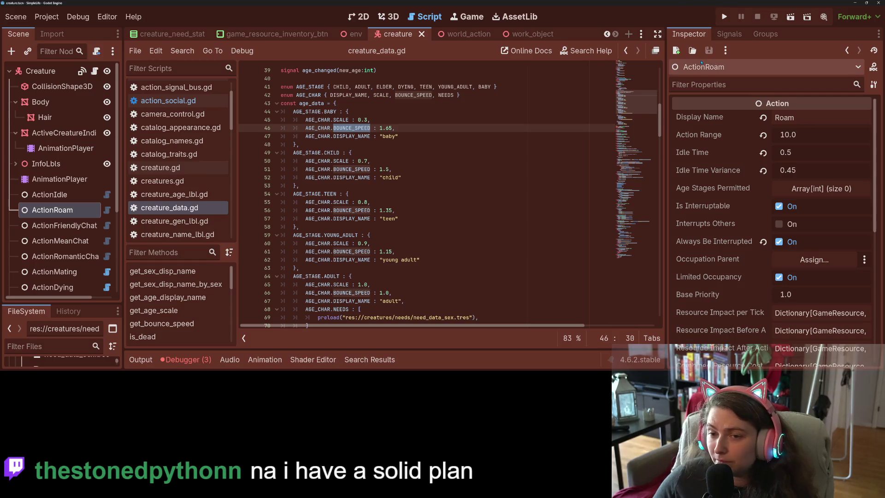
click(457, 235)
Scroll down to func increase_age() and select creature_char_age_adult_to_elder.
scroll(457, 237, down, 4)
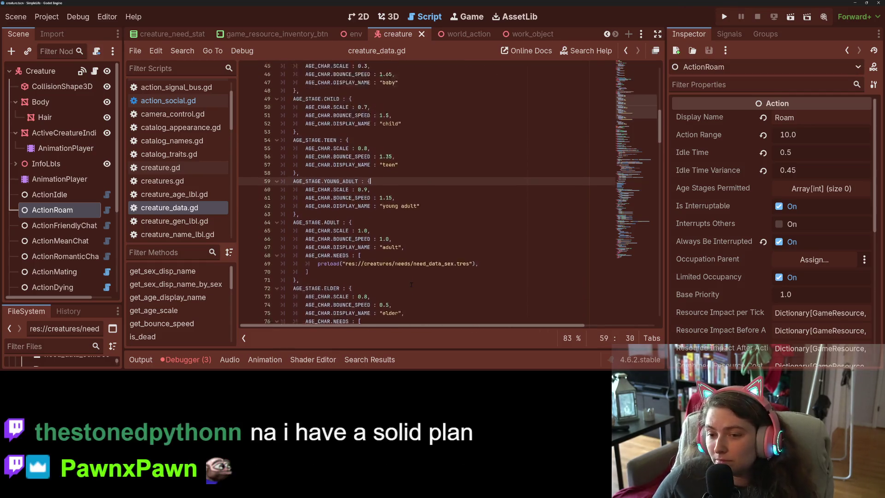
scroll(417, 283, down, 15)
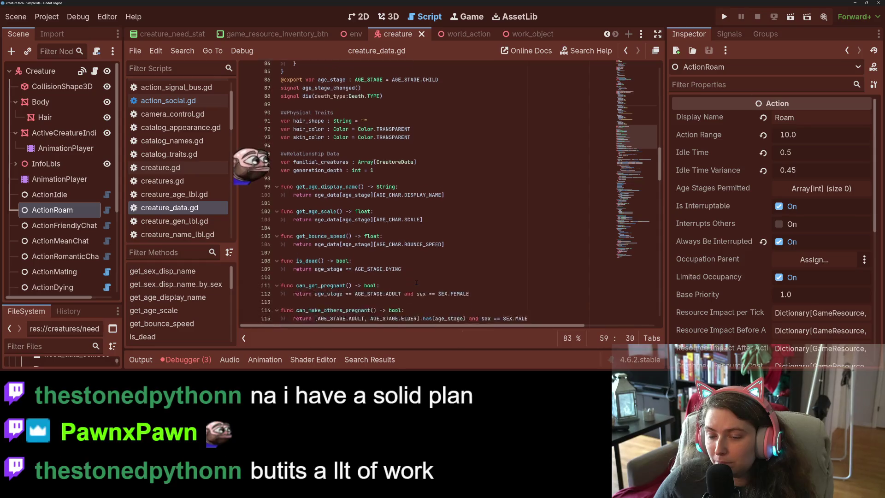
scroll(417, 283, down, 12)
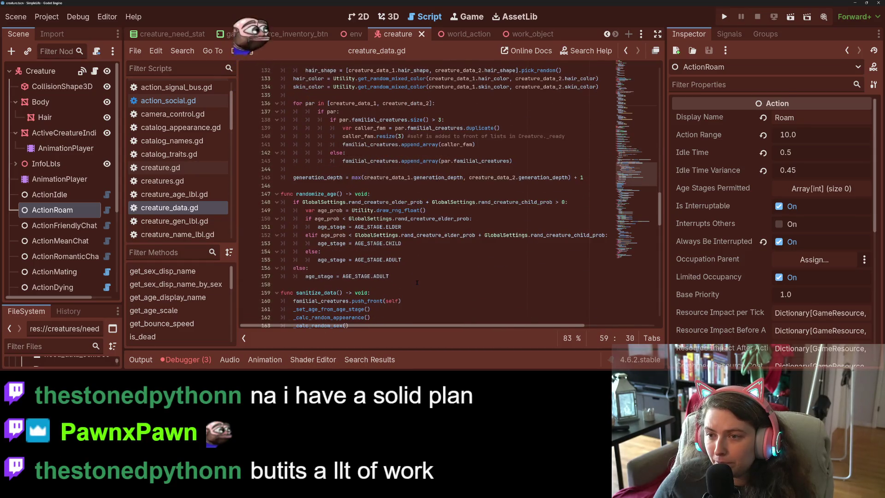
scroll(416, 283, down, 9)
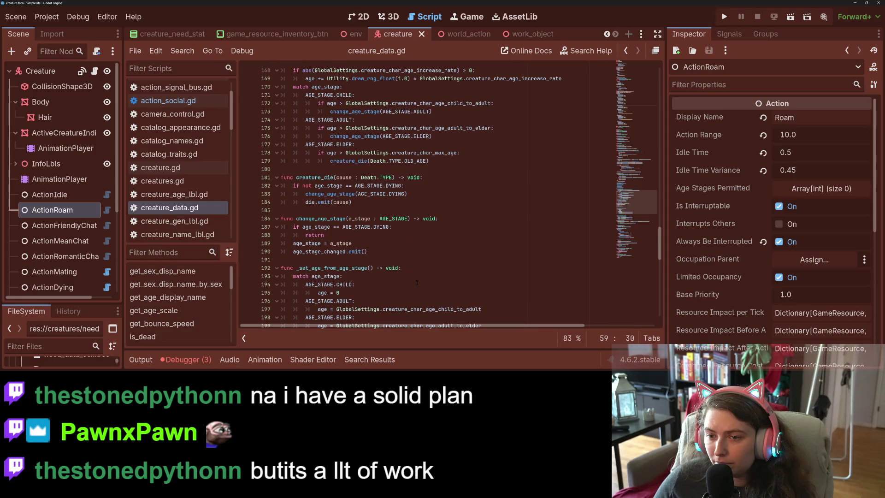
scroll(416, 291, up, 1)
double_click(460, 227)
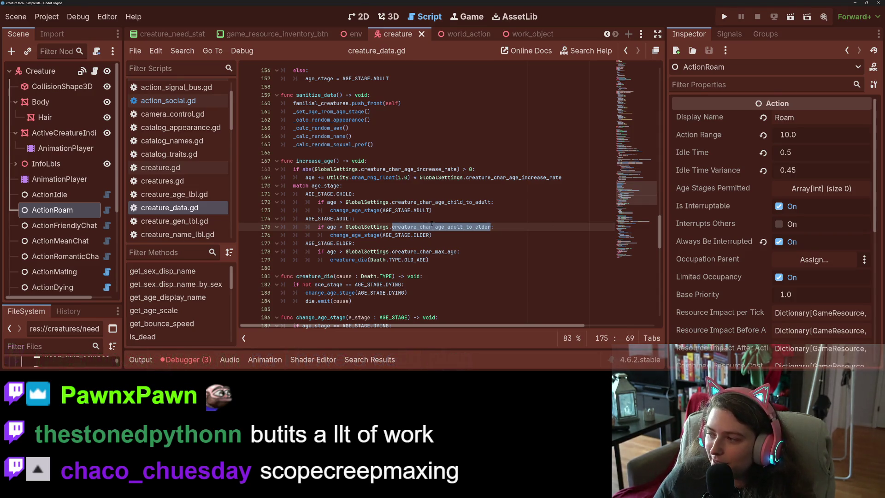
mouse_move(432, 224)
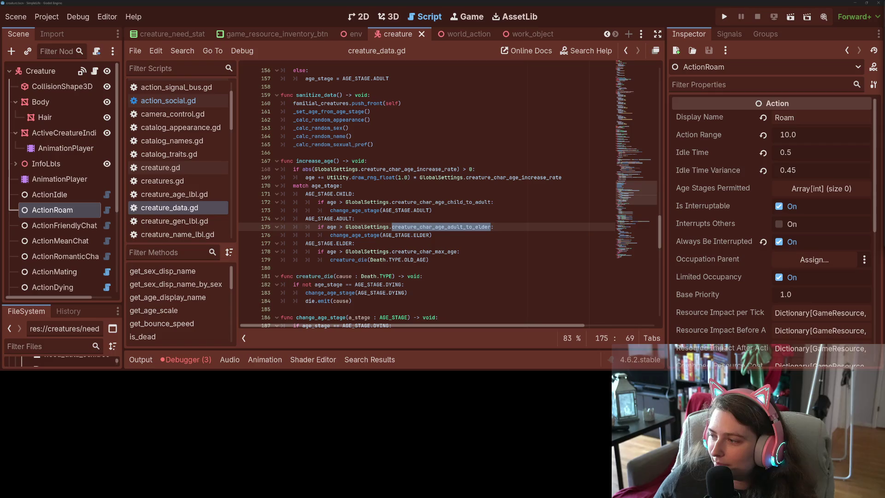
Jump from the AGE_STAGE.ELDER check to the GlobalSettings age threshold definitions.
click(468, 244)
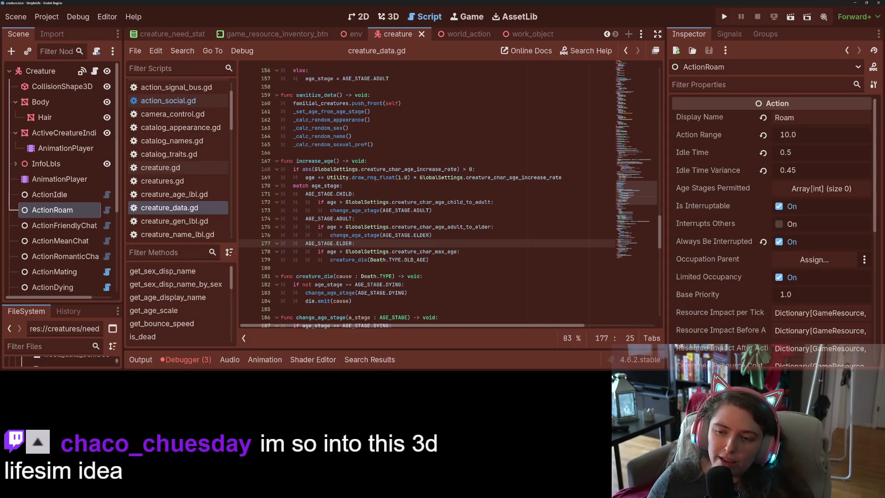
ctrl+click(442, 201)
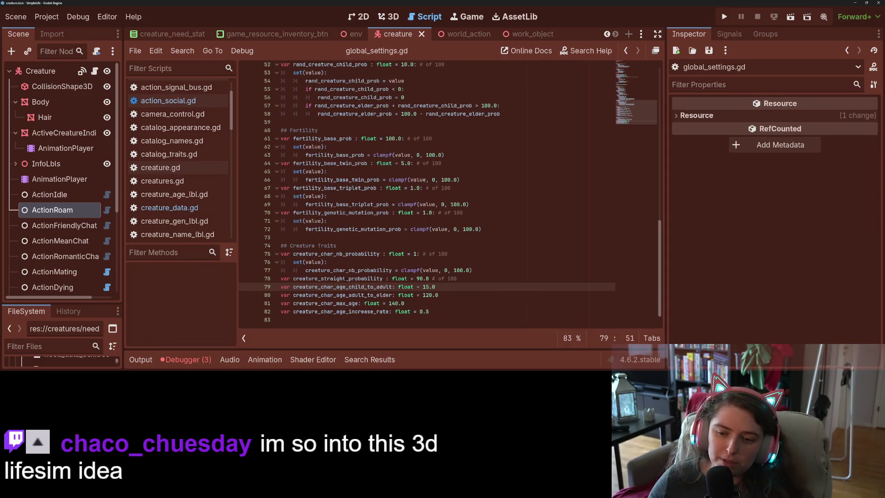
double_click(347, 287)
click(370, 287)
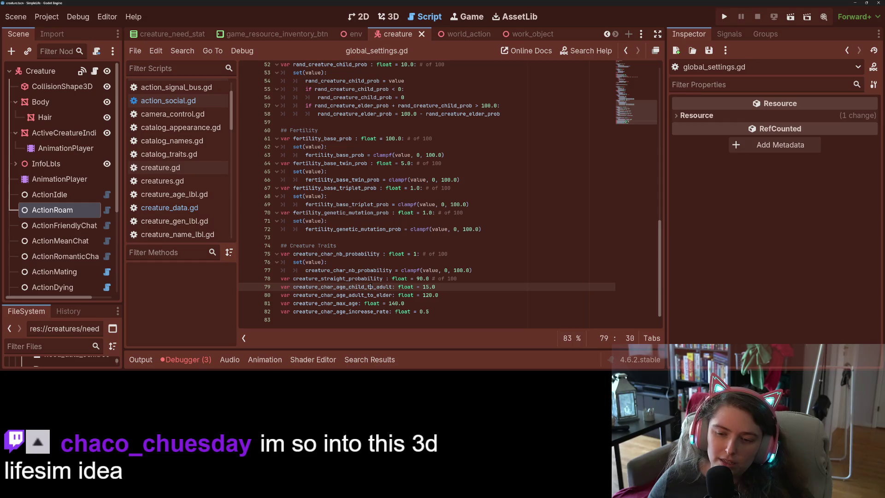
double_click(389, 286)
click(441, 286)
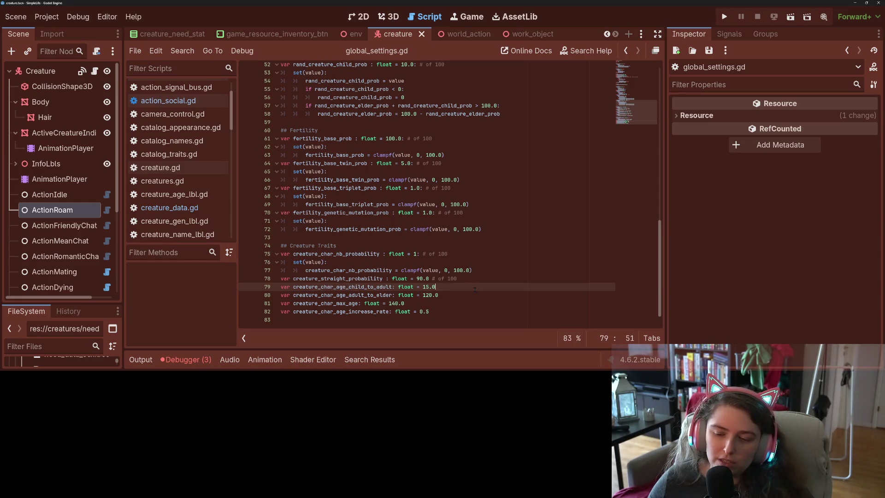
double_click(349, 295)
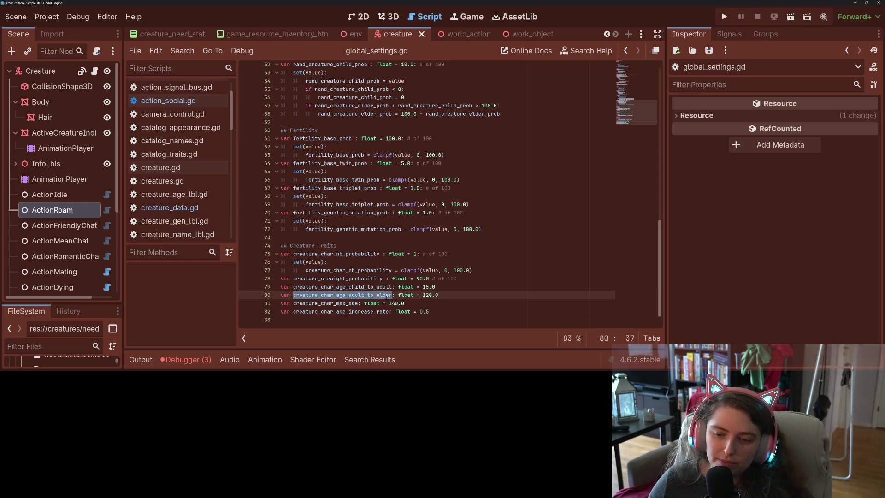
click(420, 295)
click(451, 302)
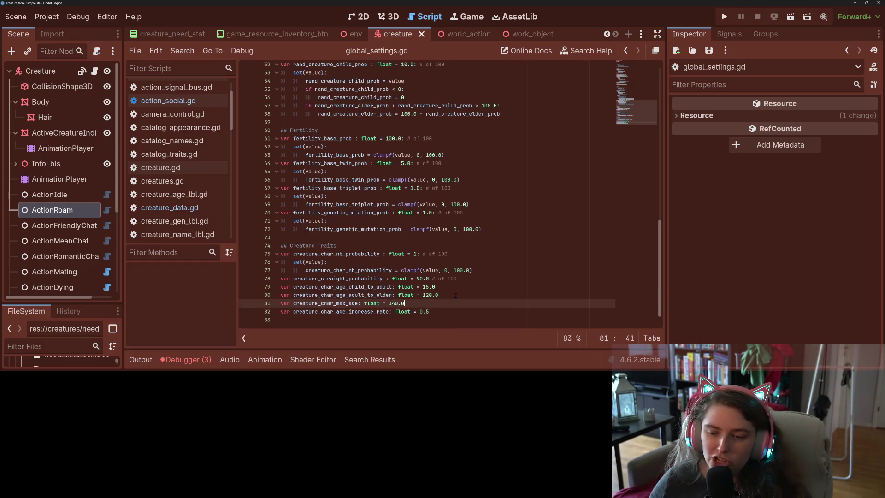
click(460, 295)
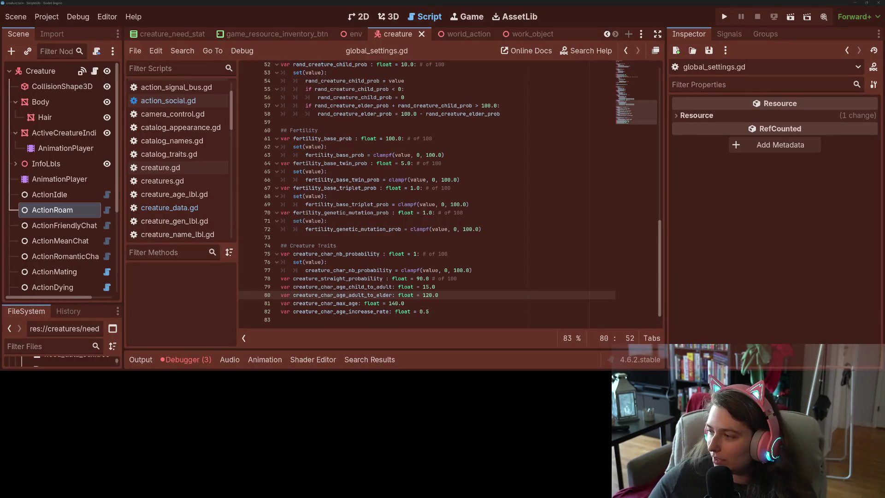
click(511, 253)
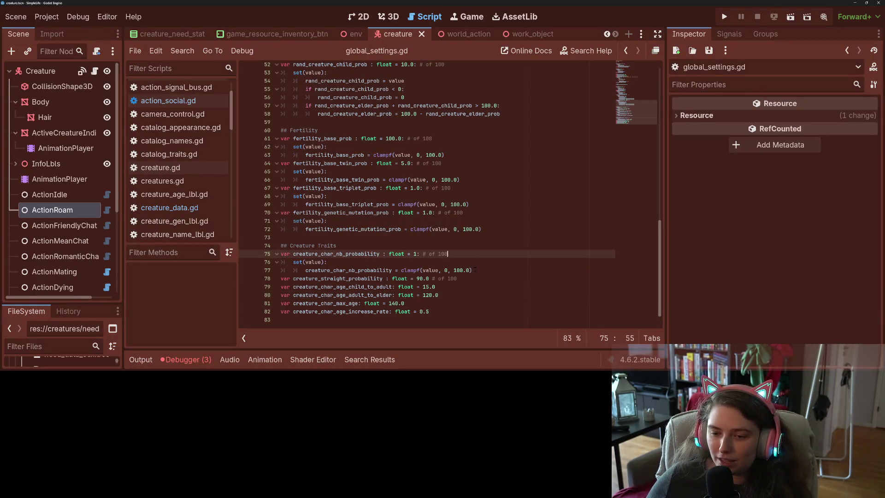
click(511, 278)
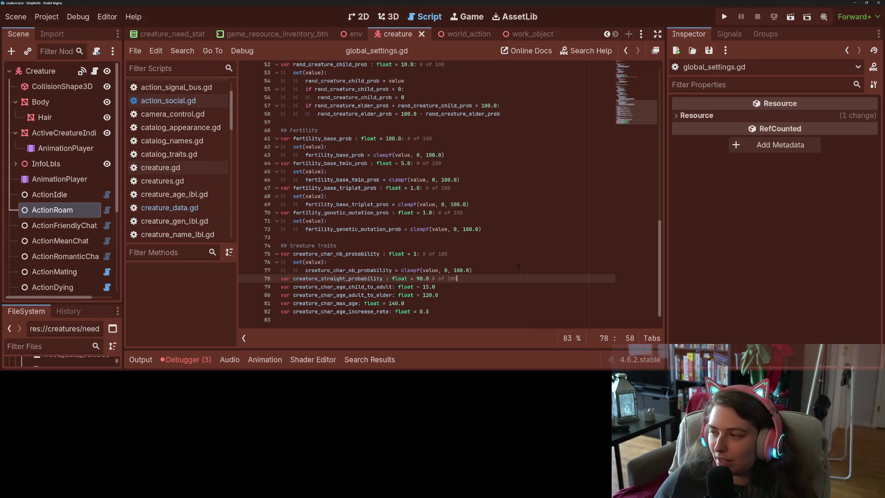
scroll(510, 276, up, 3)
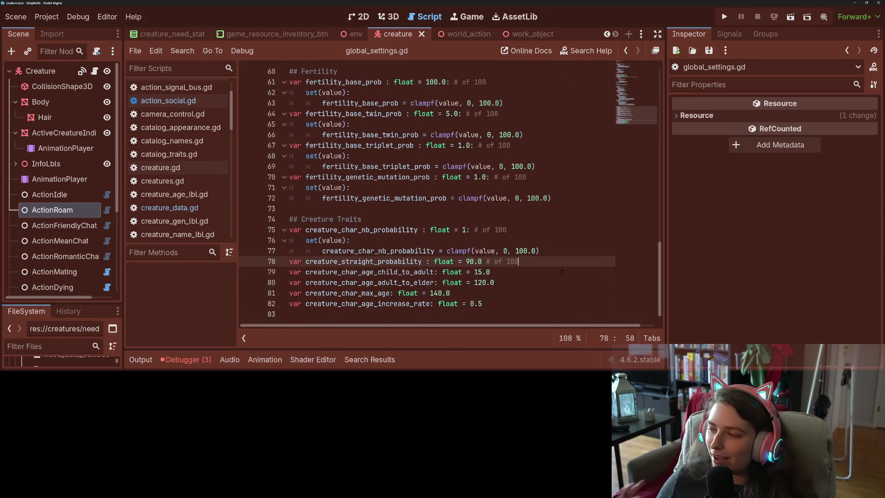
Insert empty lines 79–81 below creature_straight_probability on line 78.
key(Return)
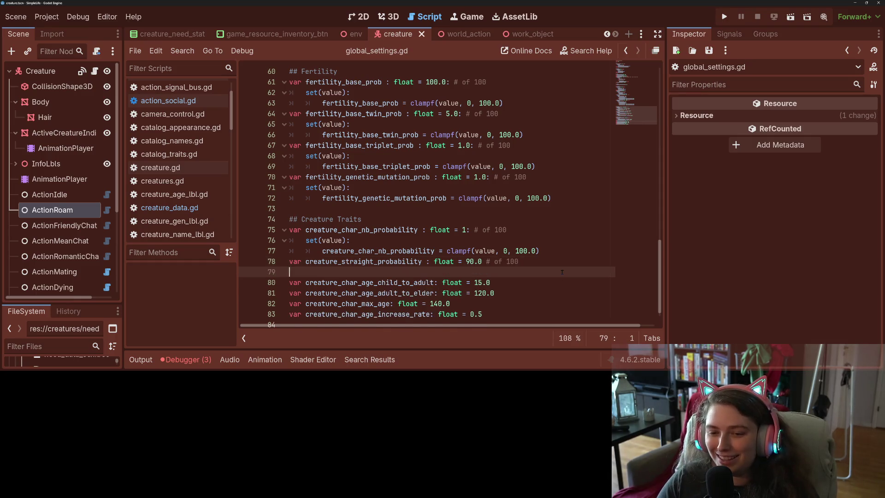
key(Return)
key(Return)
key(Up)
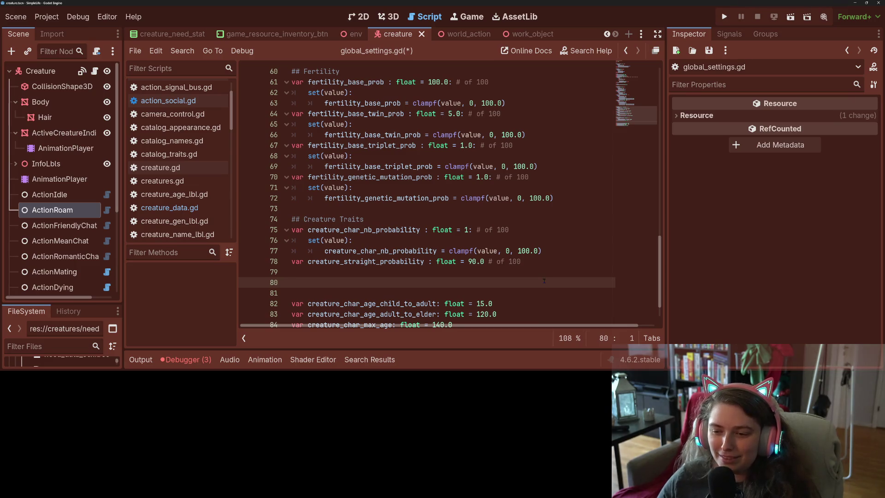
scroll(545, 276, down, 1)
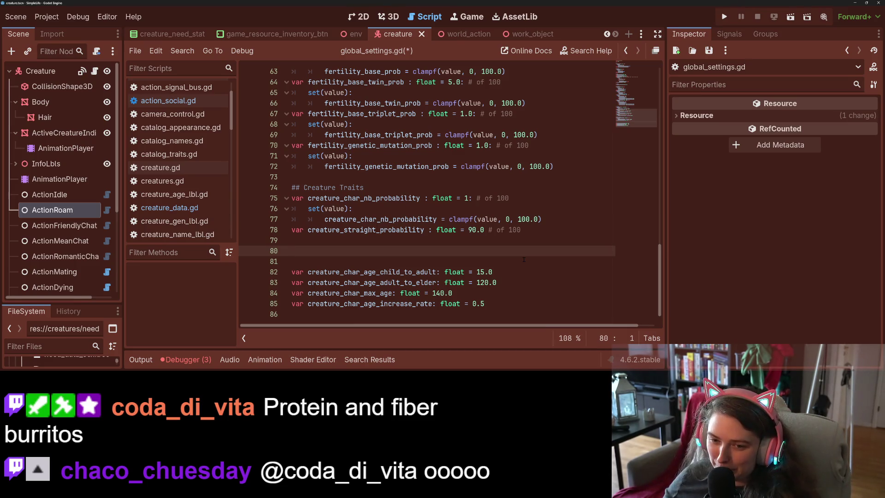
Start a var named creature_age_stage_age_transition on line 80.
text(c)
key(BackSpace)
text(var creature_ag)
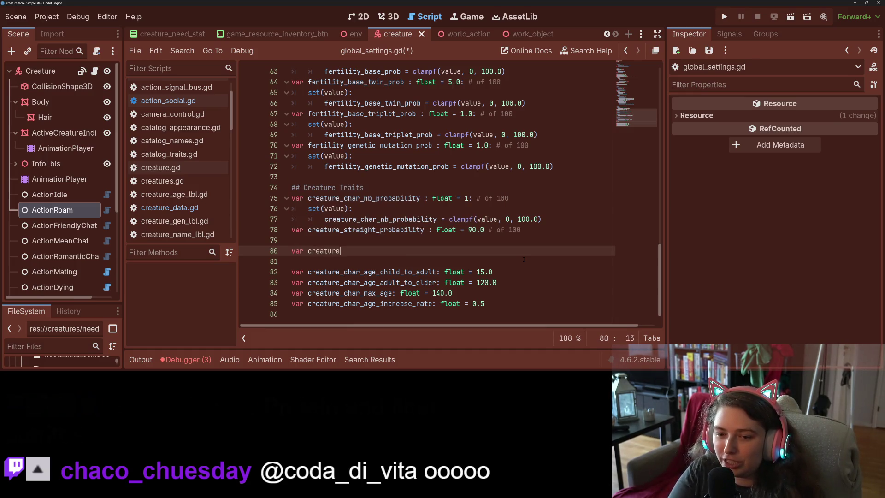
text(e_tran)
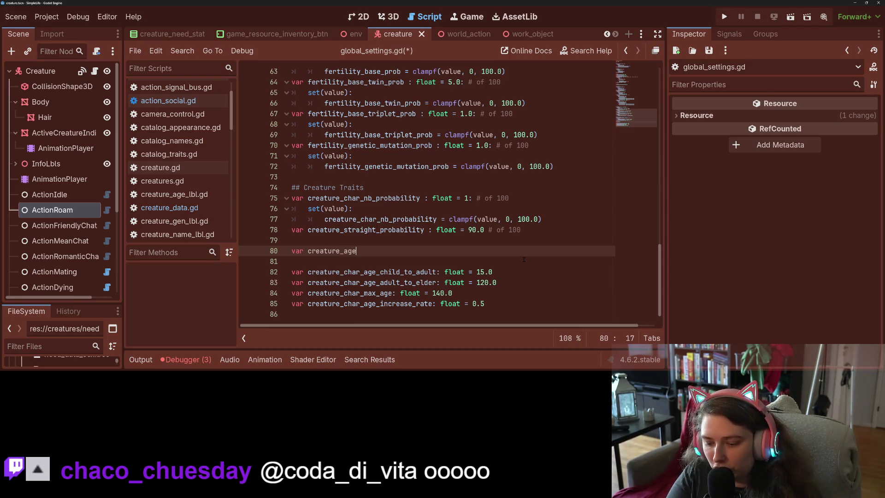
text(sition)
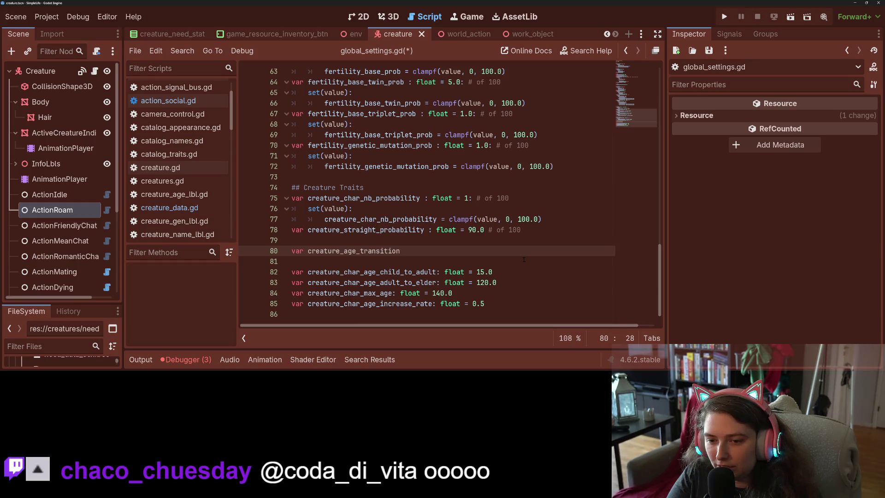
key(BackSpace)
key(BackSpace)
key(BackSpace)
key(BackSpace)
text(stage_age_transitions)
key(BackSpace)
Type it as Dictionary[CreatureData.AGE_STAGE, float] with an empty { } body.
text(: Dic)
key(Return)
text([)
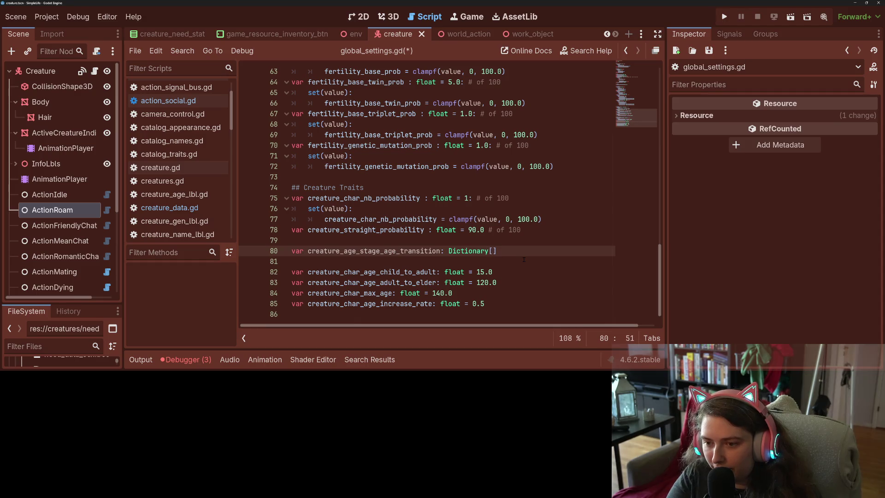
text(Creatu)
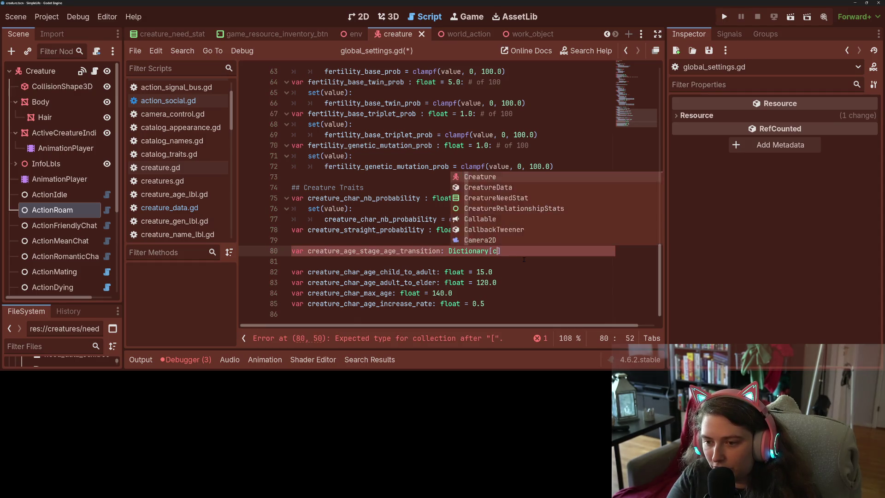
text(reD)
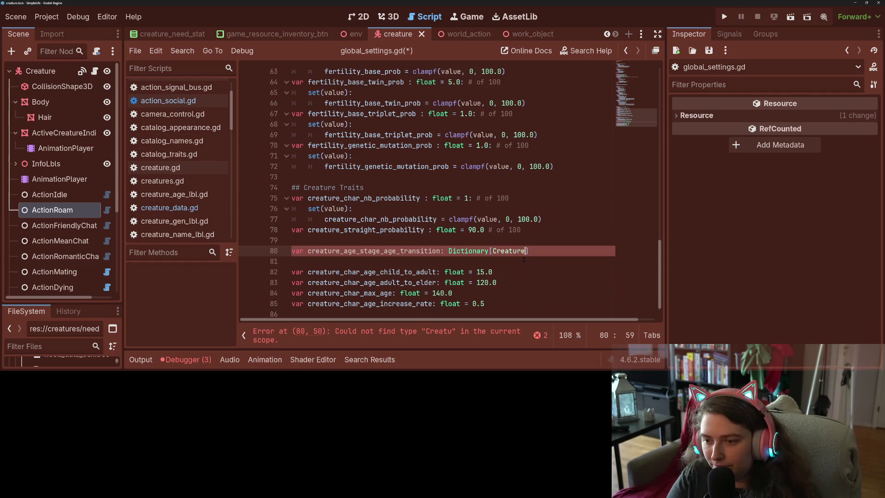
key(Return)
text(.)
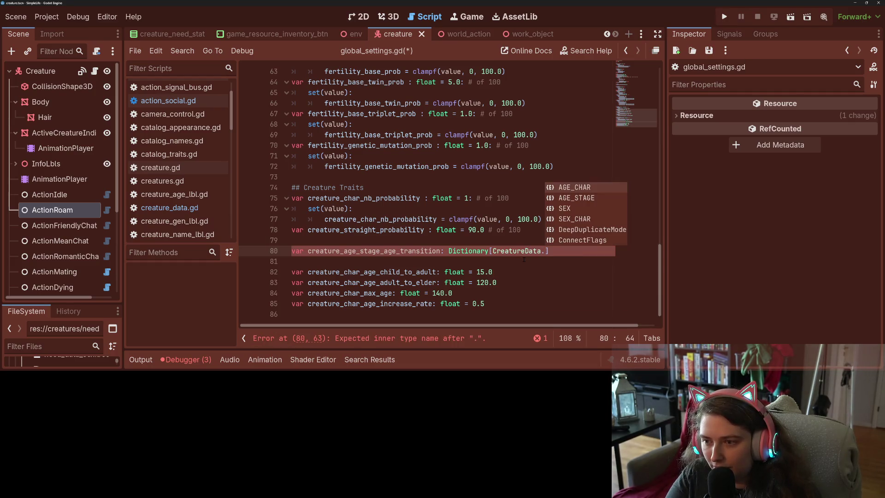
key(Down)
key(Return)
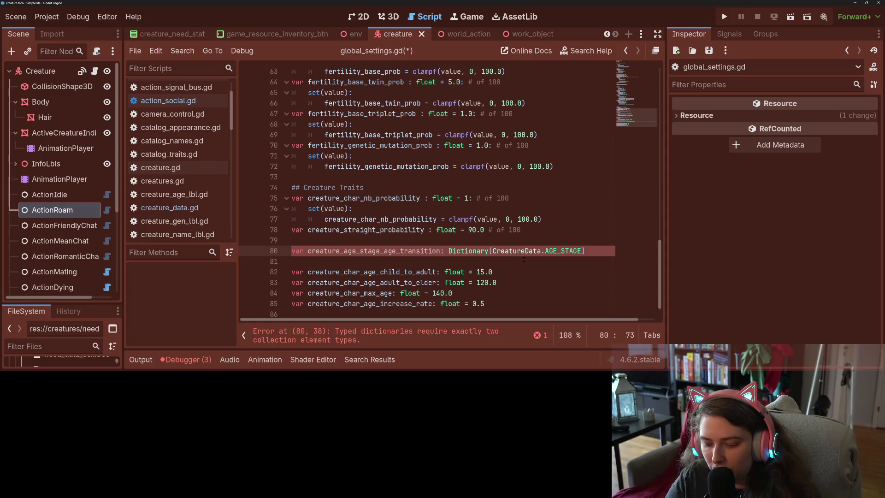
text(, float)
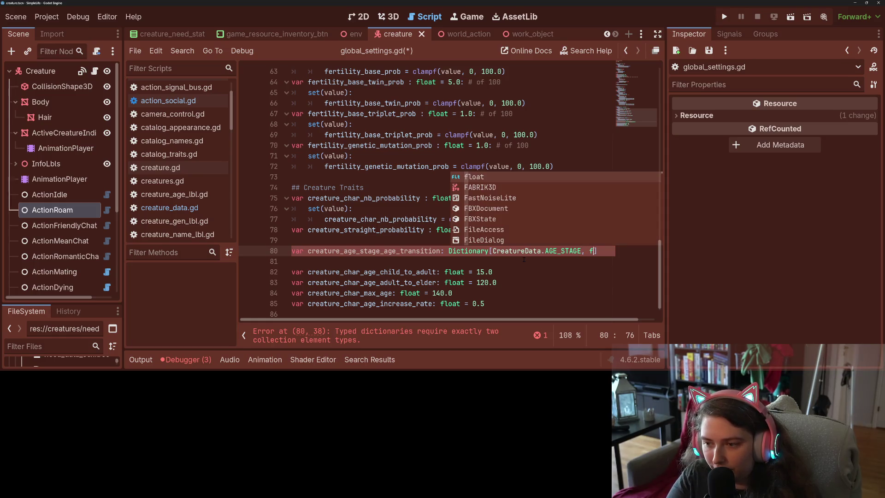
text(] =)
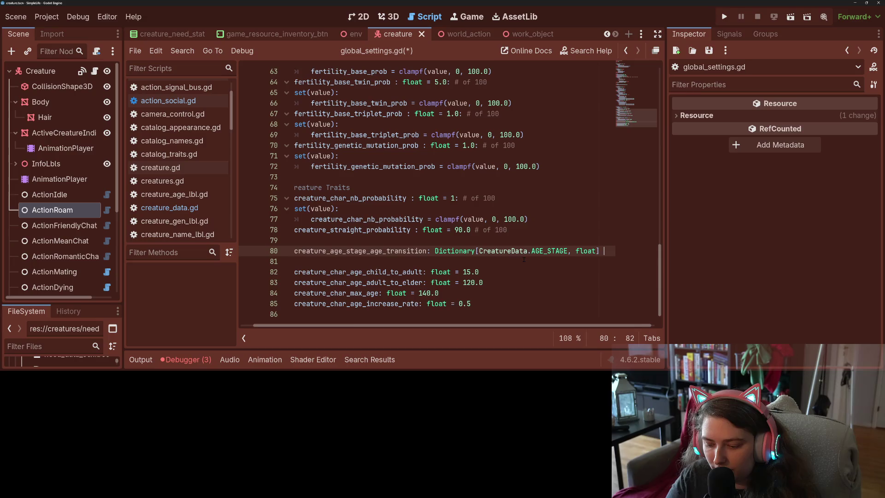
text({)
key(Return)
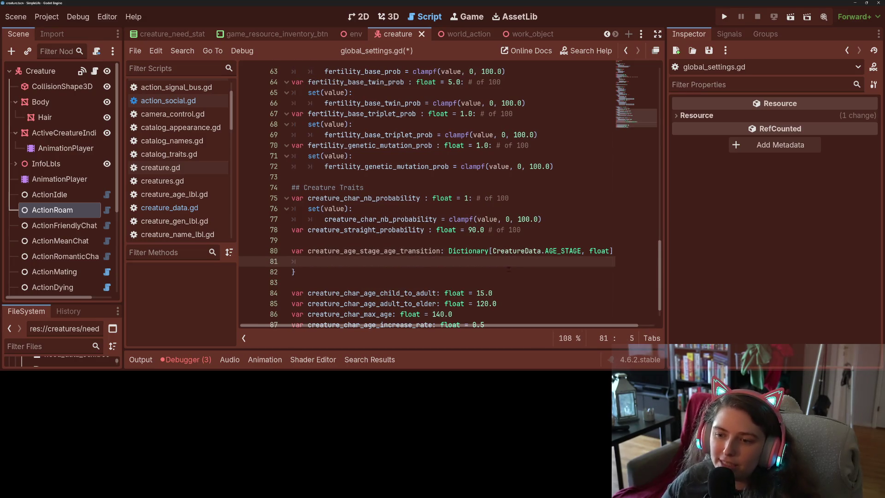
Toggle Distraction Free Mode to hide the side docks.
scroll(512, 266, down, 1)
scroll(524, 203, up, 2)
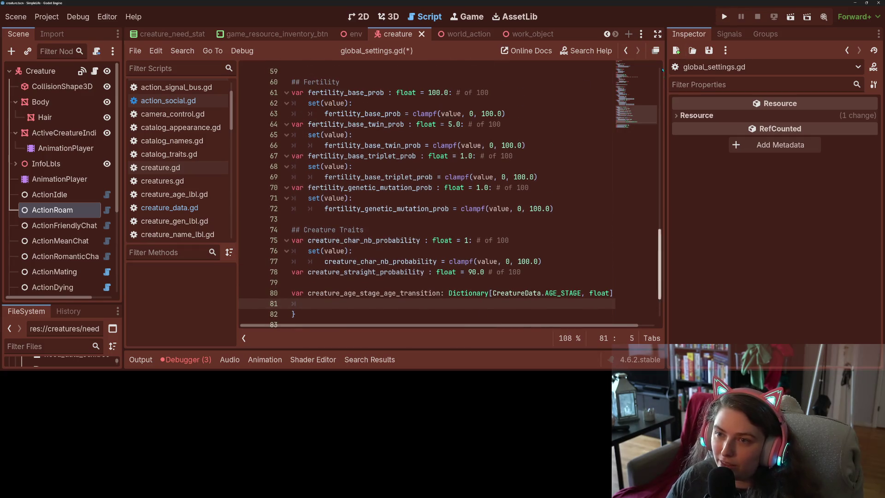
click(657, 33)
scroll(527, 208, down, 2)
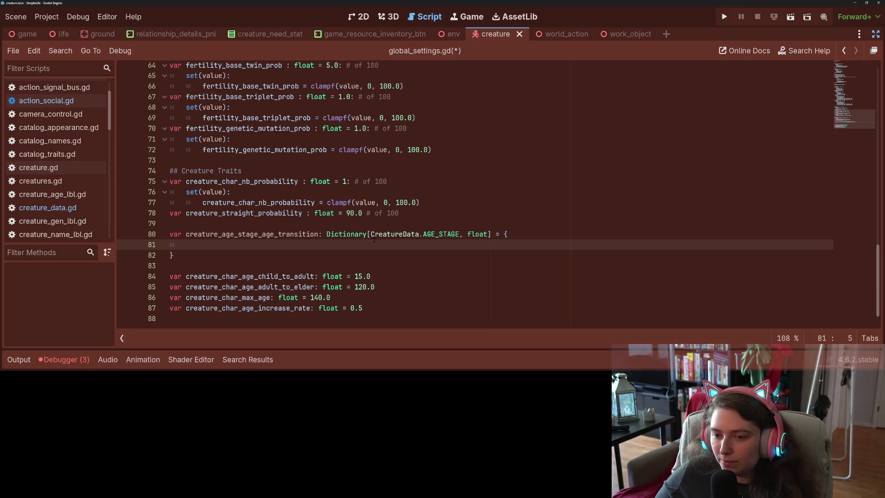
Add the first dictionary entry CreatureData.AGE_STAGE.BABY: 2.
drag(370, 234, 461, 234)
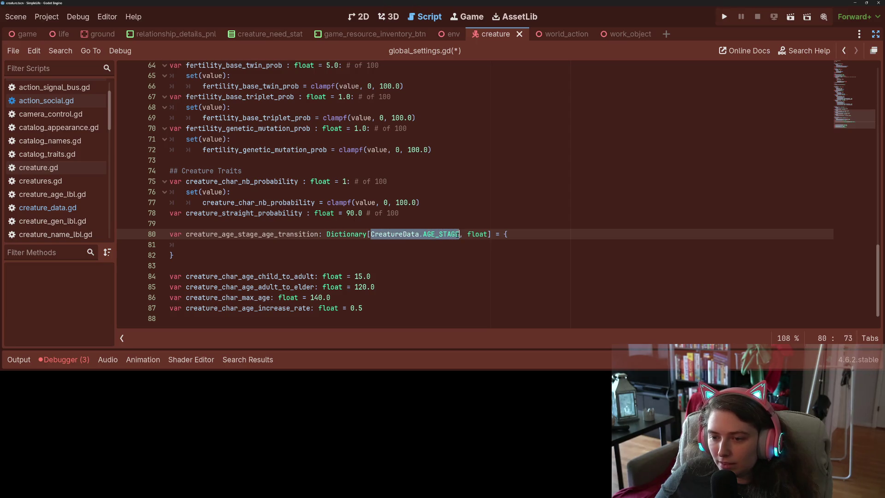
key(ctrl+c)
click(433, 244)
key(ctrl+v)
text(.B)
key(Return)
text(:)
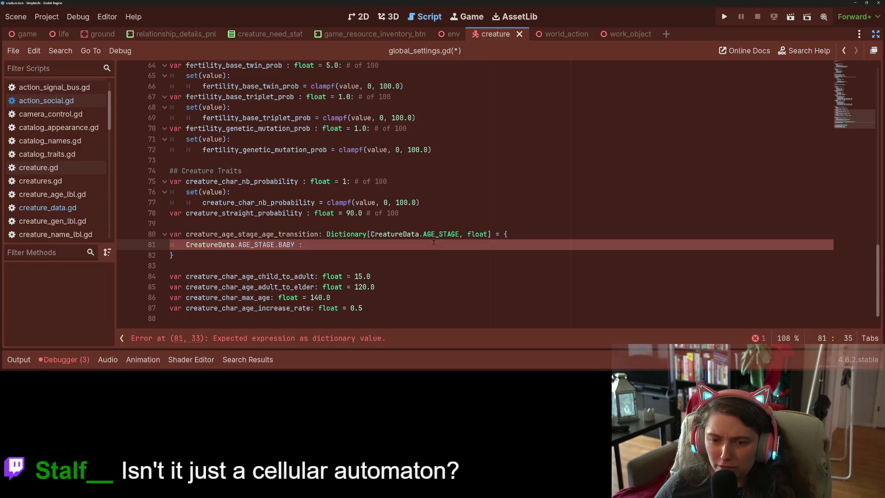
text(2,)
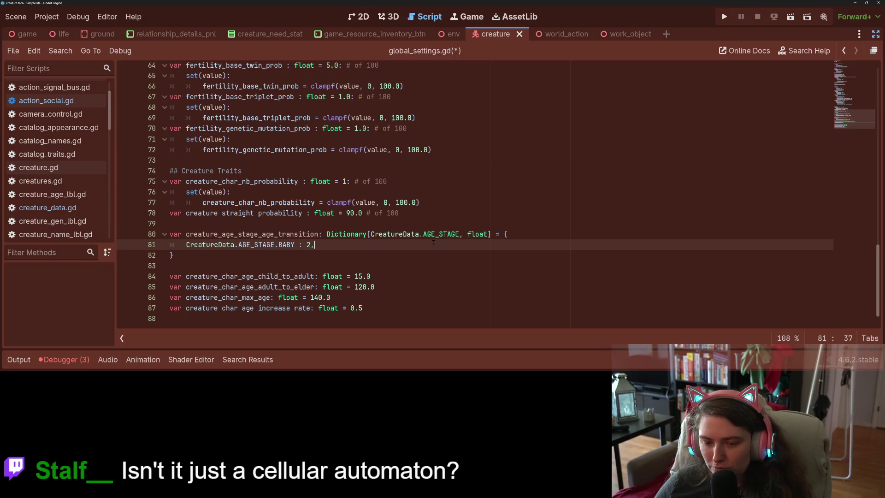
Duplicate the BABY entry and rename copies to CHILD, TEEN and YOUNG_ADULT.
key(ctrl+shift+d)
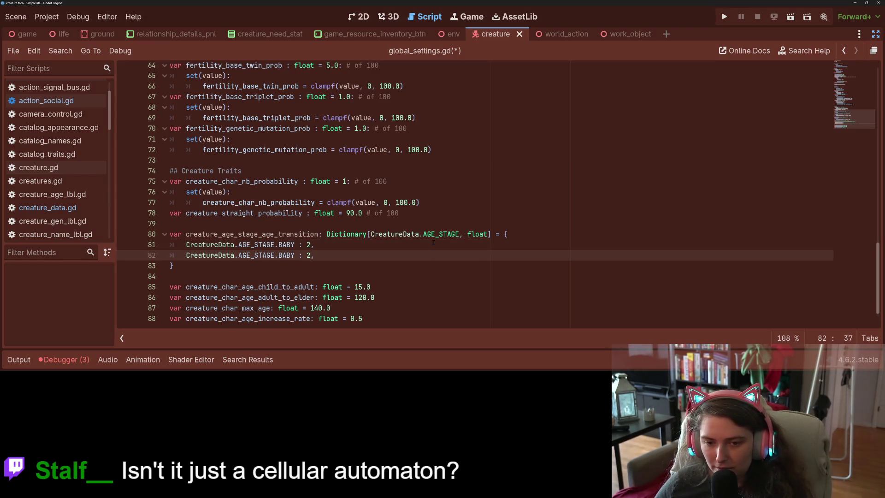
key(ctrl+shift+d)
key(ctrl+shift+d)
key(ctrl+shift+d)
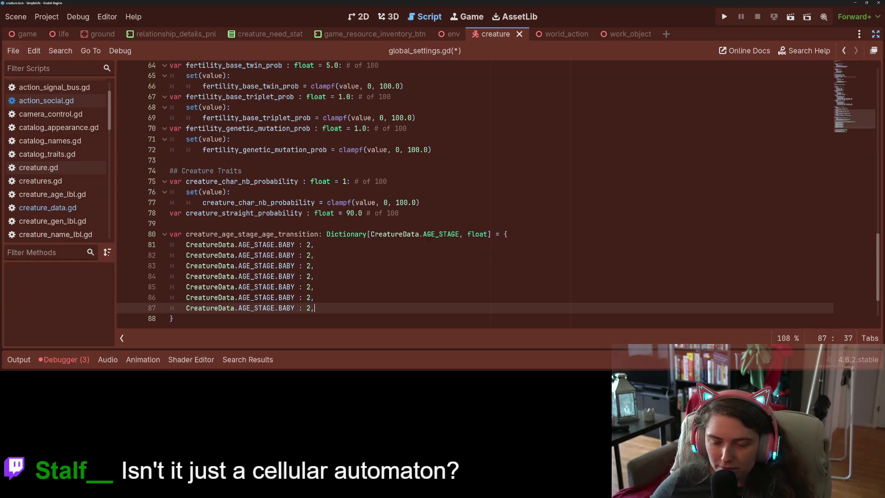
double_click(286, 191)
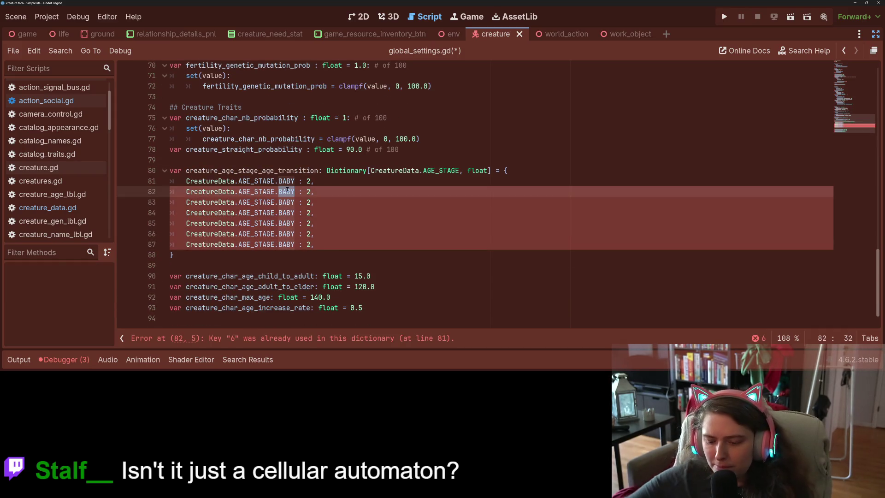
text(CHILD)
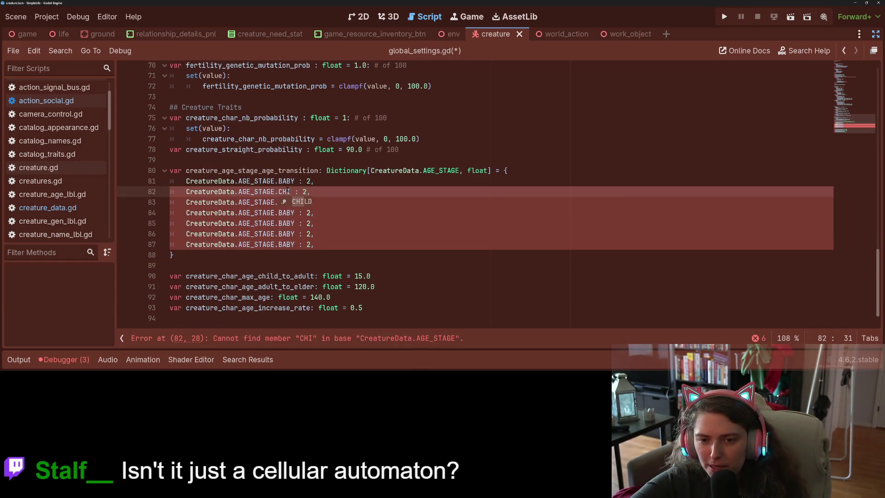
double_click(286, 202)
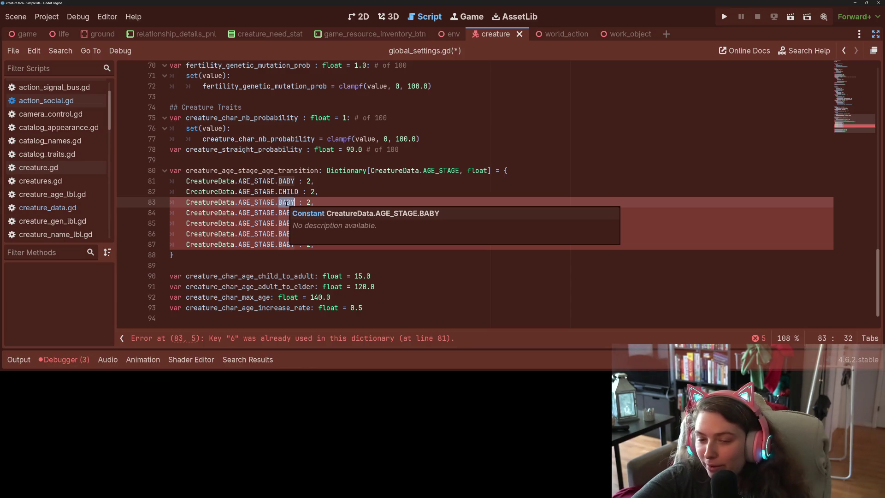
text(T)
key(Return)
key(Down)
key(BackSpace)
key(BackSpace)
key(BackSpace)
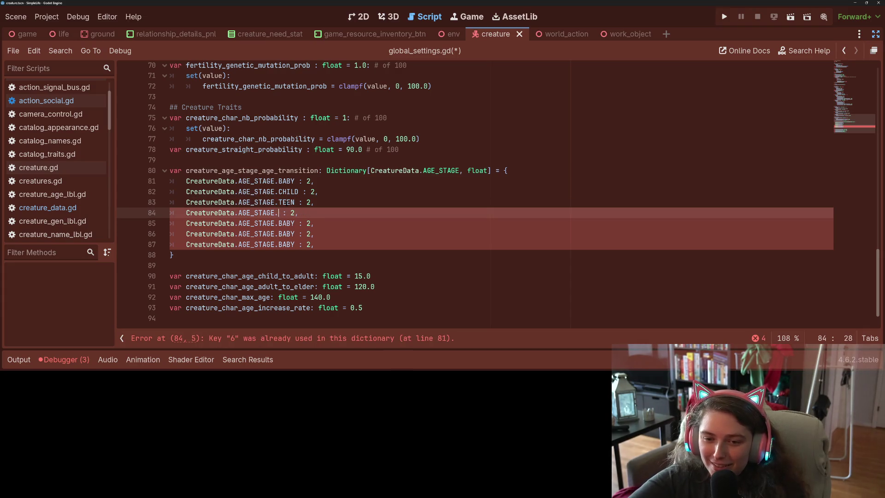
text(YO)
key(Return)
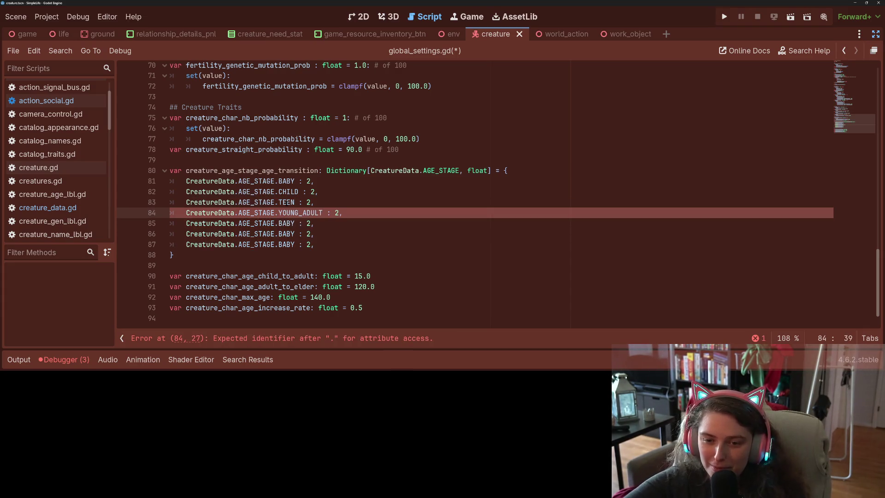
key(Down)
Rename the next copies to ADULT and ELDER and delete the leftover BABY line.
double_click(282, 223)
text(AD)
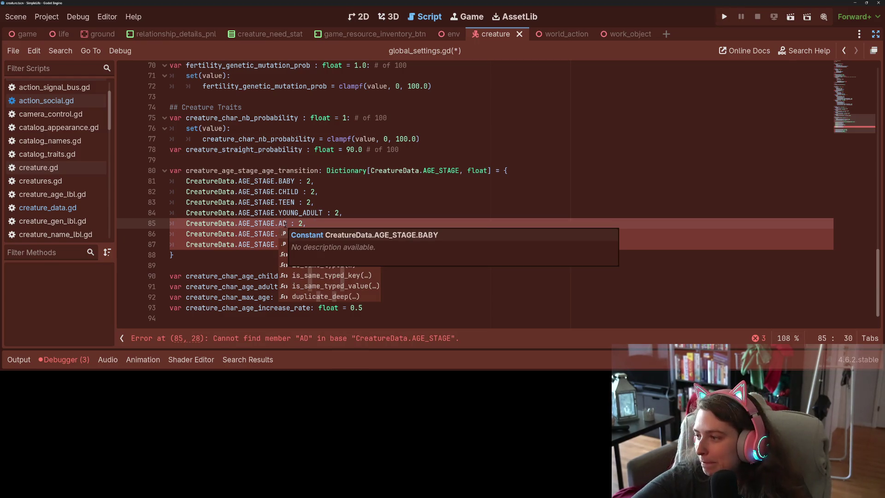
key(Return)
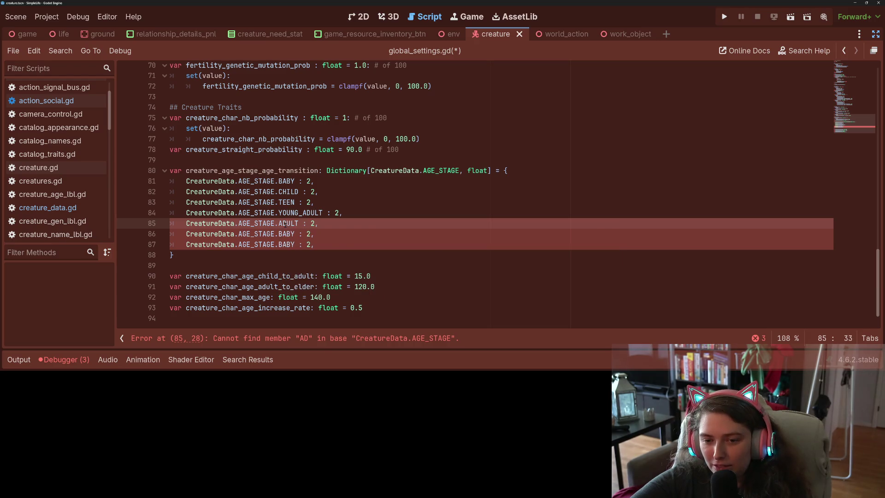
key(Down)
key(ctrl+d)
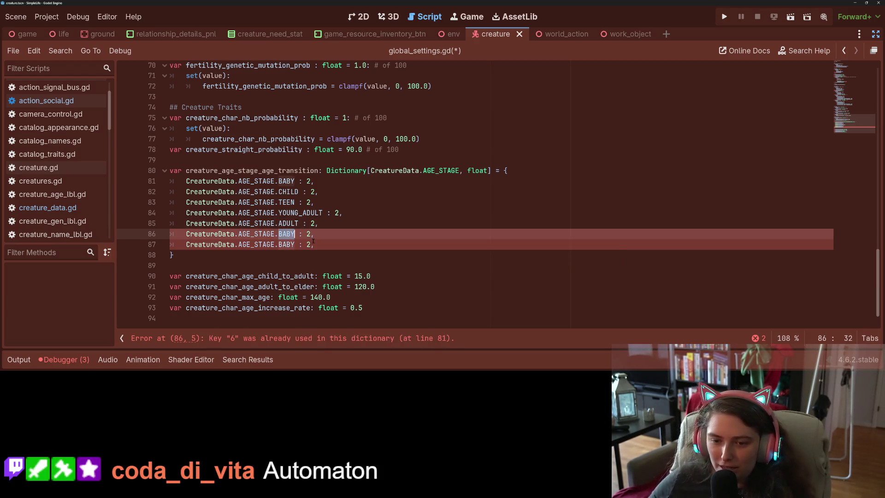
text(ELDER)
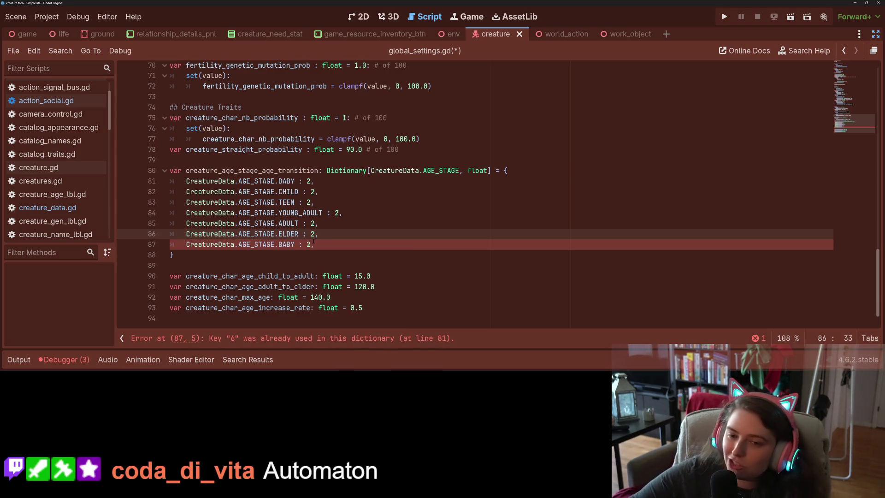
drag(313, 241, 154, 246)
key(BackSpace)
key(BackSpace)
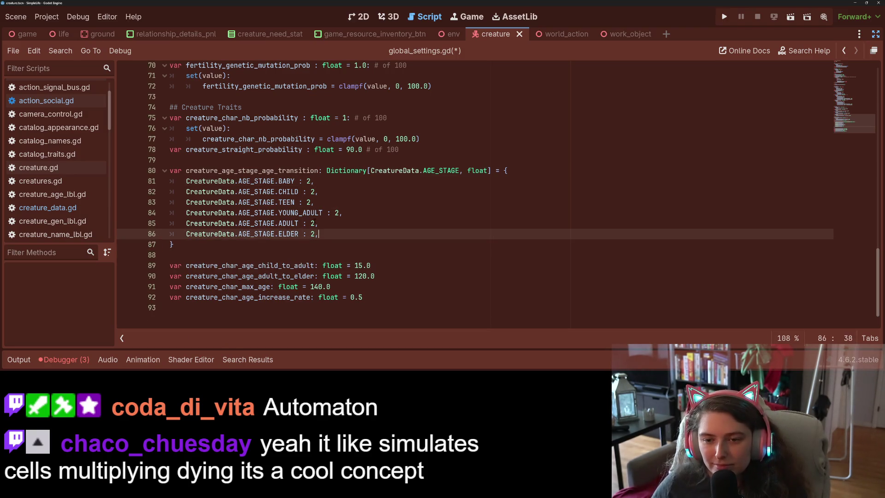
click(315, 191)
drag(314, 191, 310, 191)
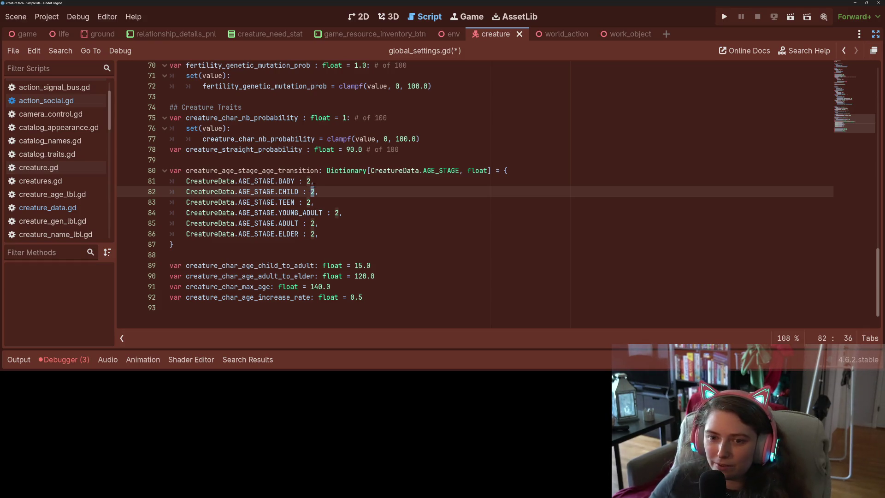
Set the CHILD transition age to 13 and TEEN to 18.
key(Up)
key(Right)
key(Down)
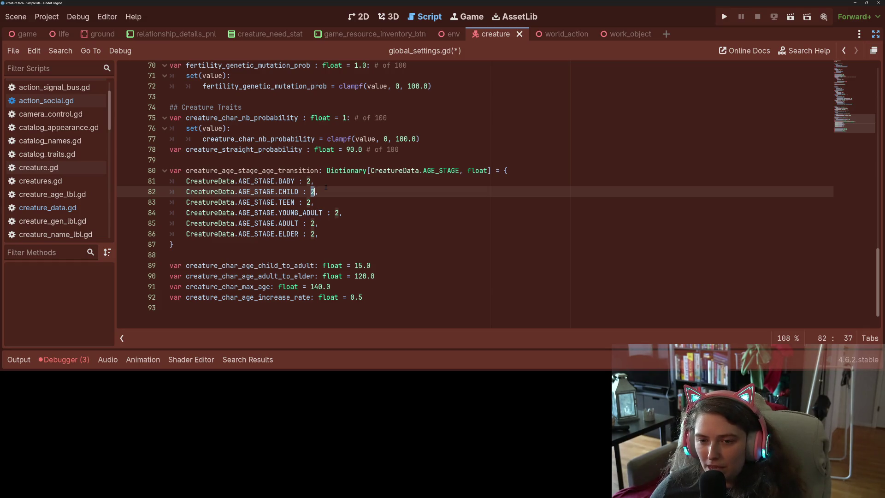
text(13)
double_click(308, 201)
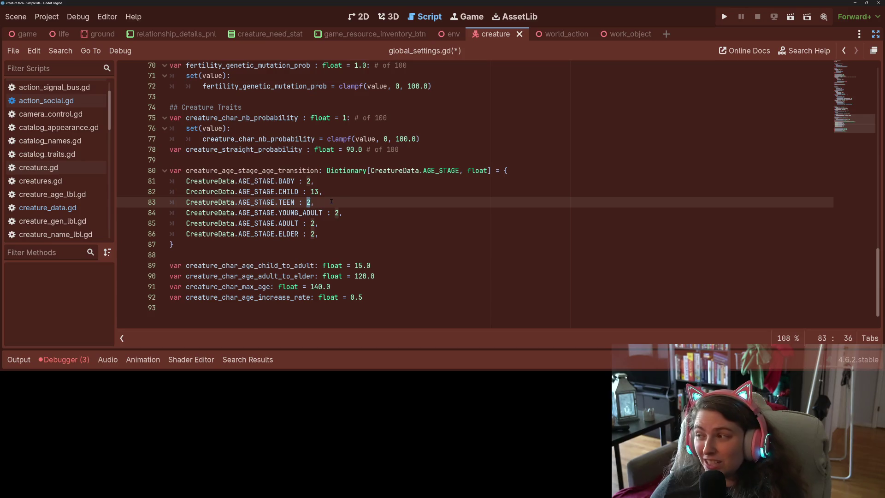
click(318, 189)
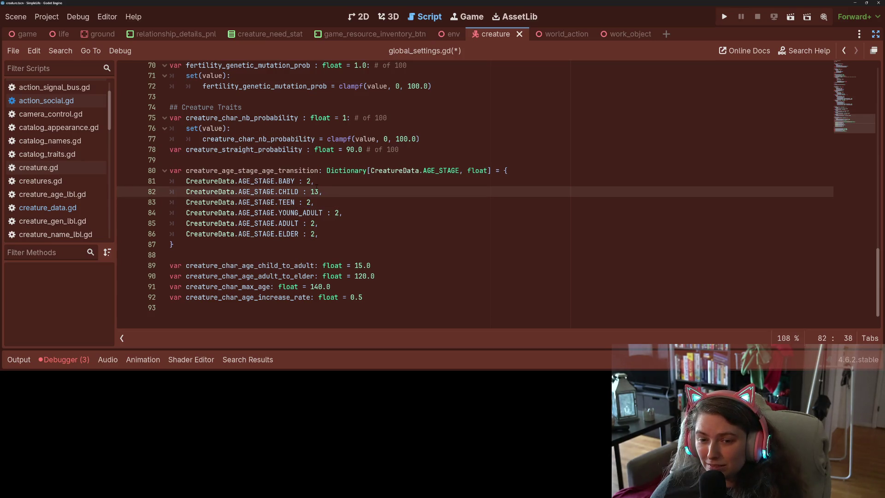
key(Up)
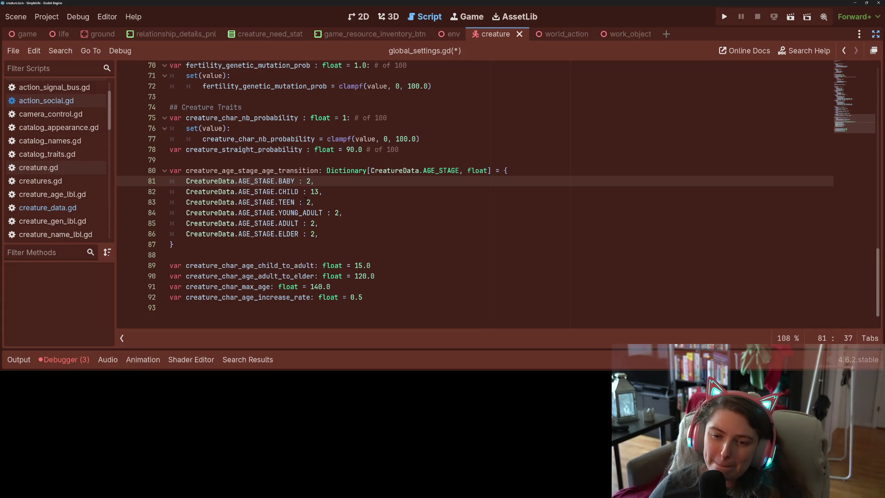
click(305, 202)
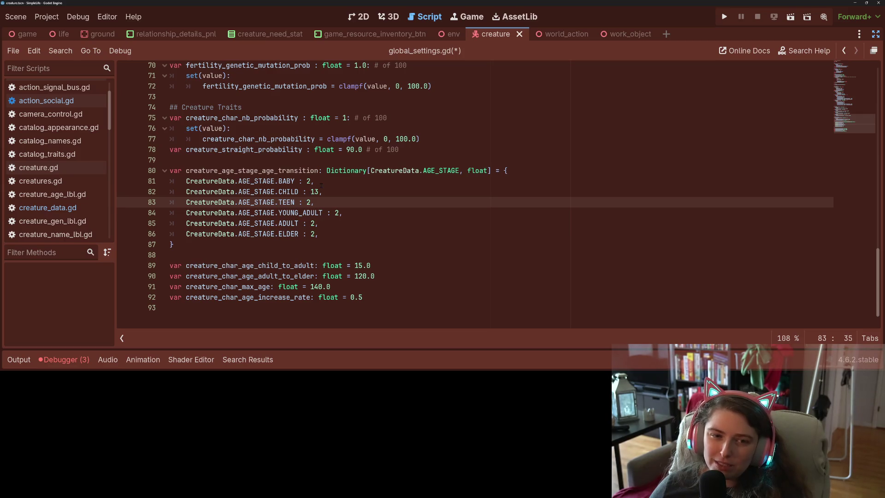
click(321, 185)
double_click(309, 202)
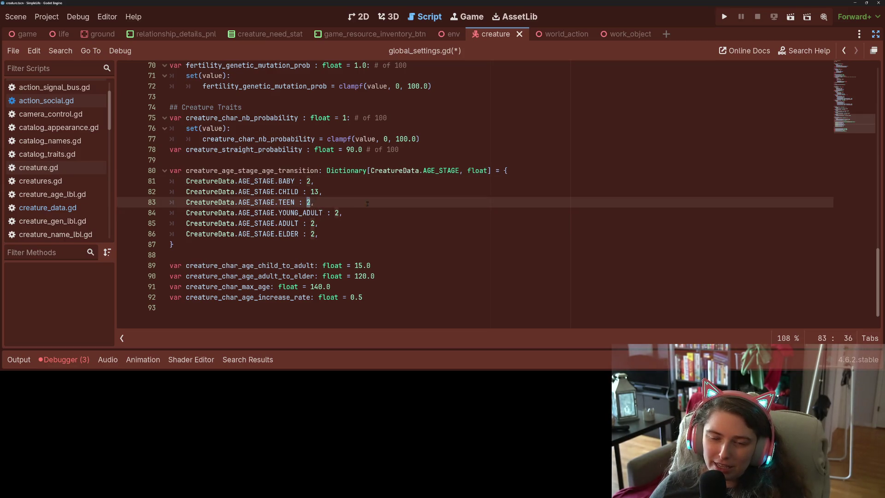
text(18)
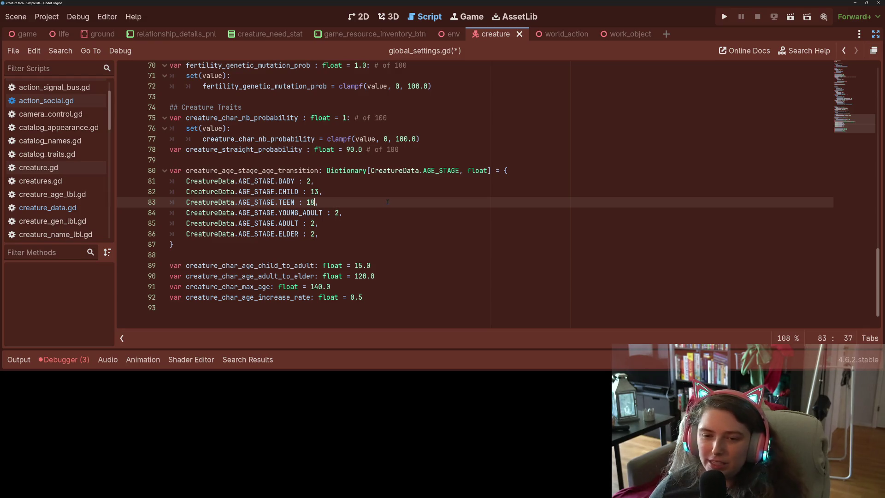
Set YOUNG_ADULT to 28, ADULT to 60 and ELDER to 80.
double_click(336, 212)
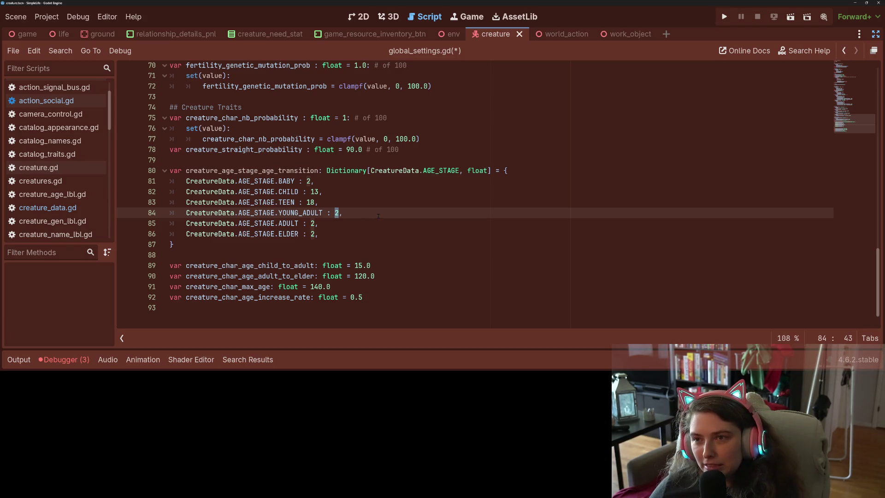
text(33)
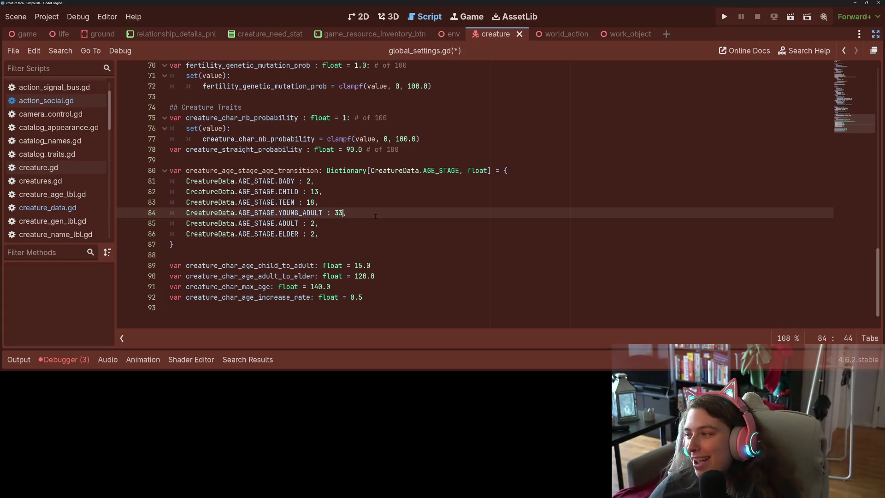
key(BackSpace)
key(BackSpace)
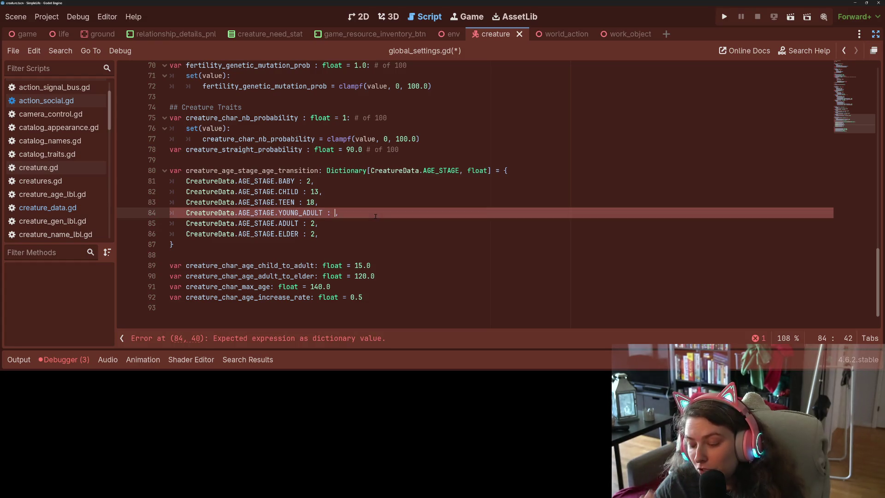
text(28)
key(Down)
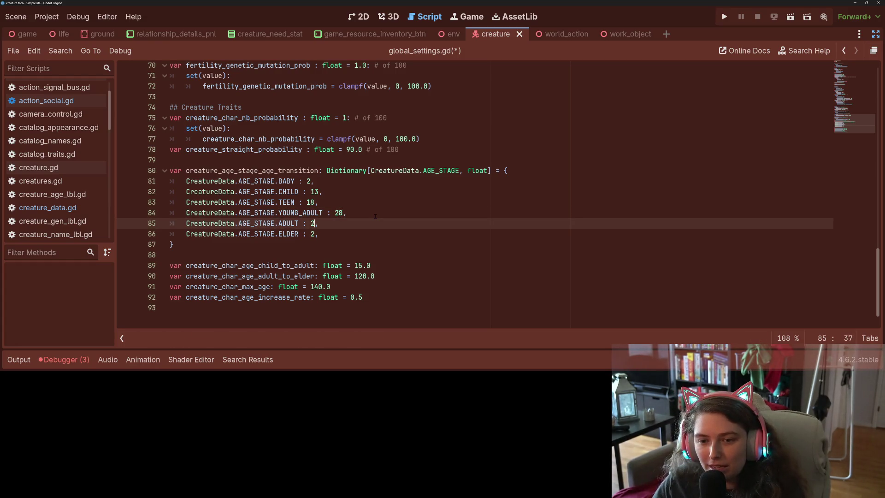
key(BackSpace)
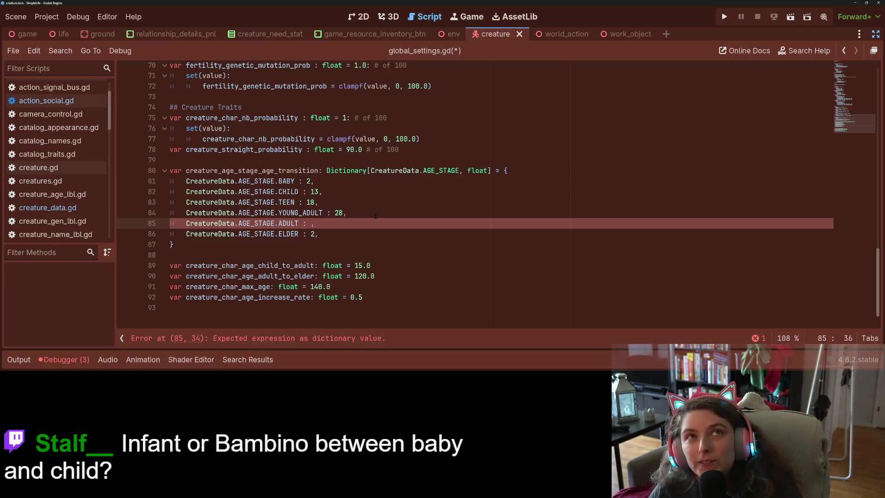
text(60)
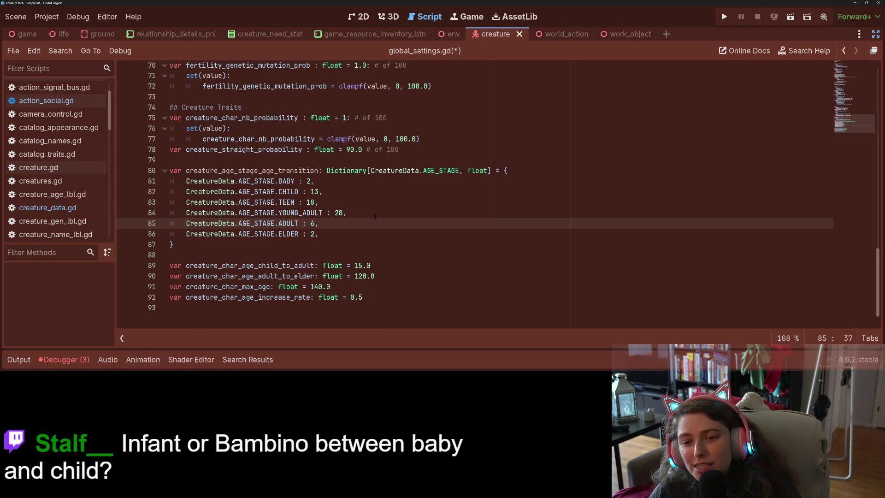
key(Down)
key(Left)
key(BackSpace)
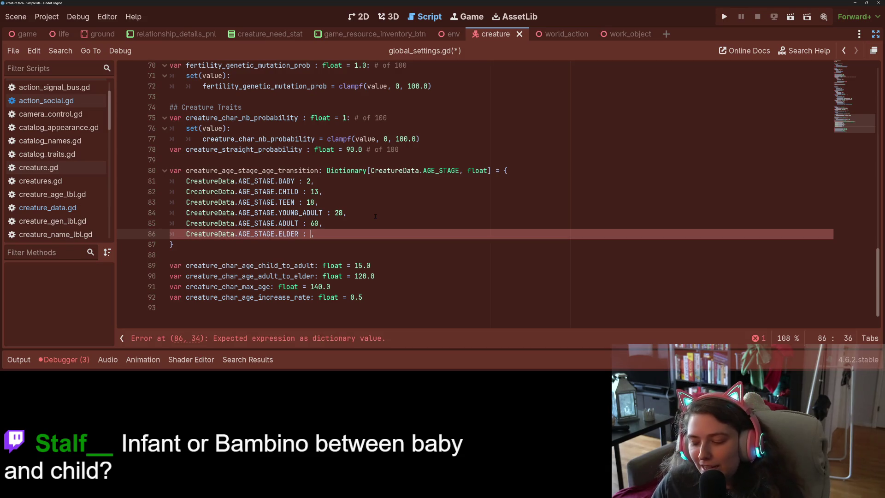
key(End)
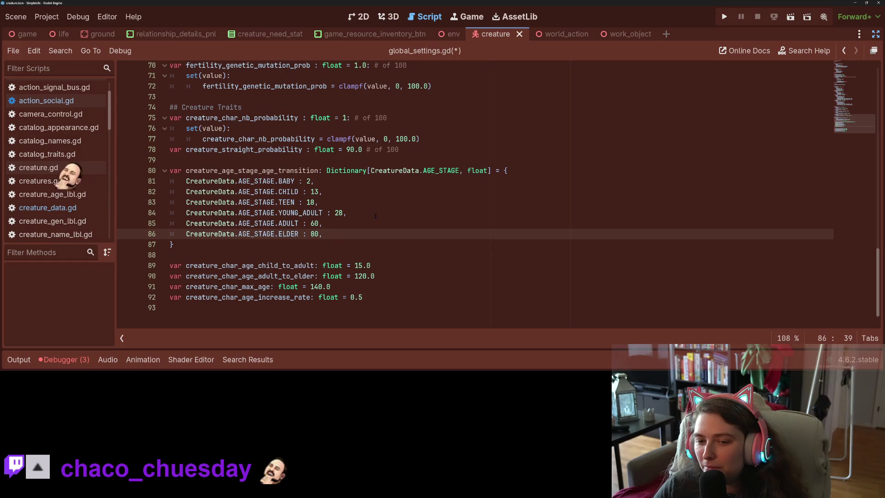
Change creature_char_age_increase_rate on line 92 from 0.5 to 0.25 and save global_settings.gd.
drag(330, 286, 162, 266)
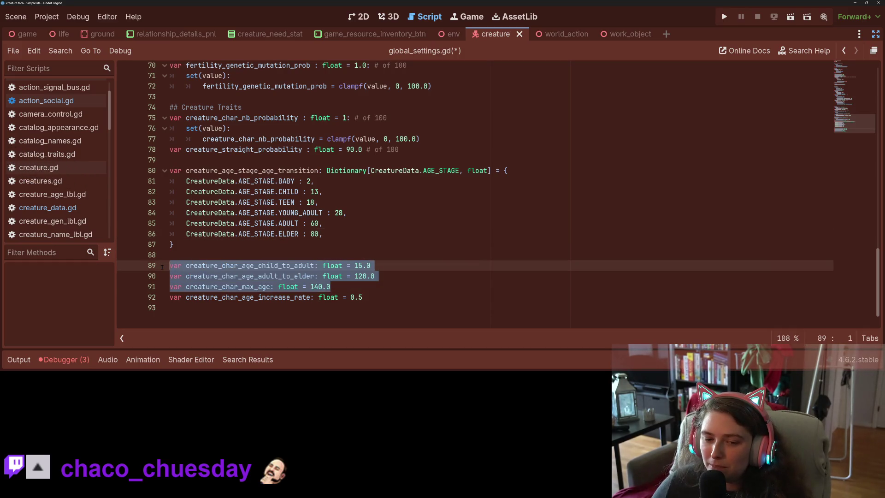
click(252, 286)
double_click(252, 297)
click(401, 297)
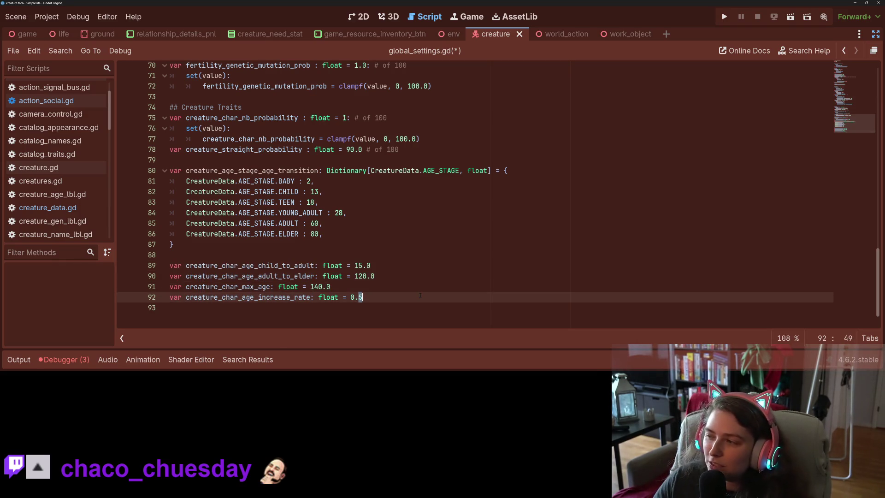
text(2)
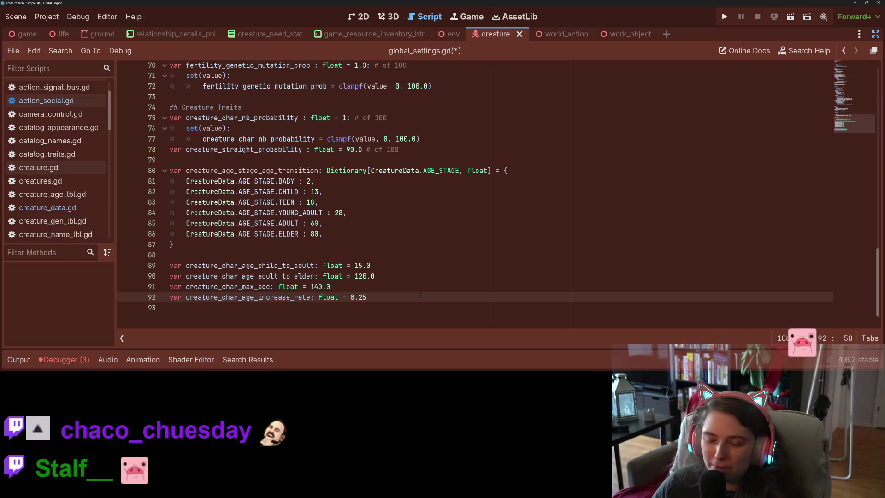
key(ctrl+s)
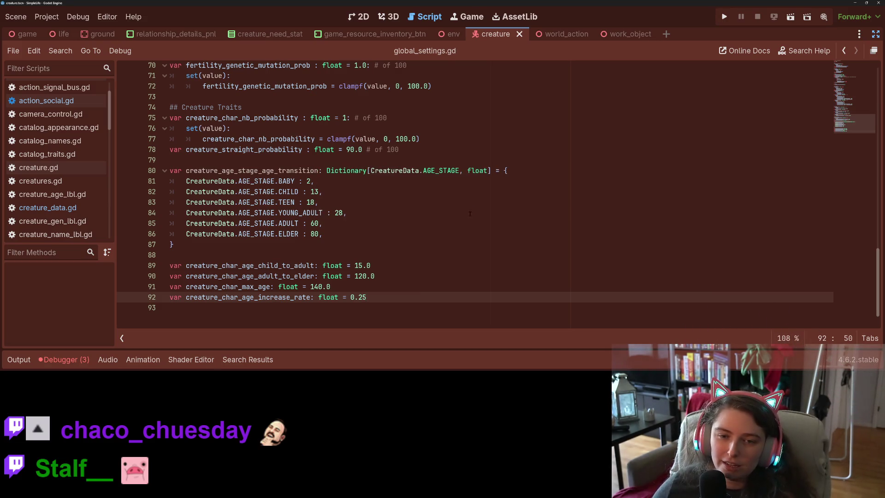
Switch to creature_data.gd and append ', TODDLER' to the AGE_STAGE enum on line 41.
click(47, 207)
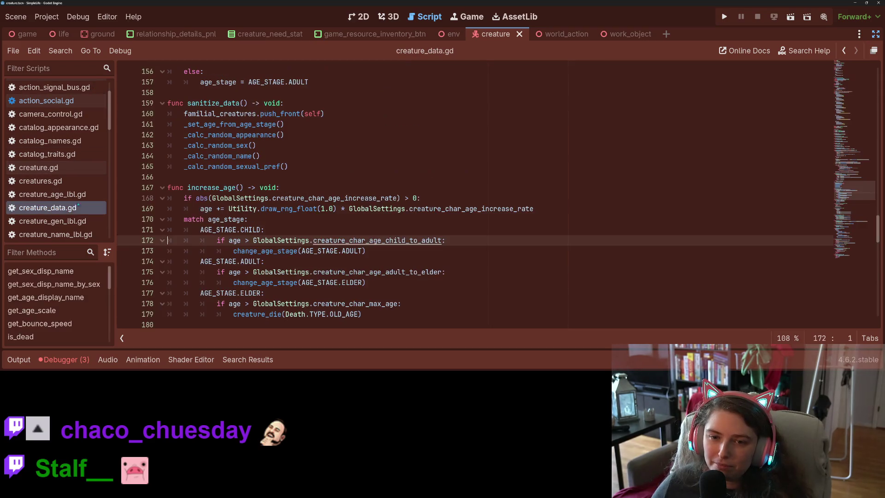
scroll(306, 183, up, 20)
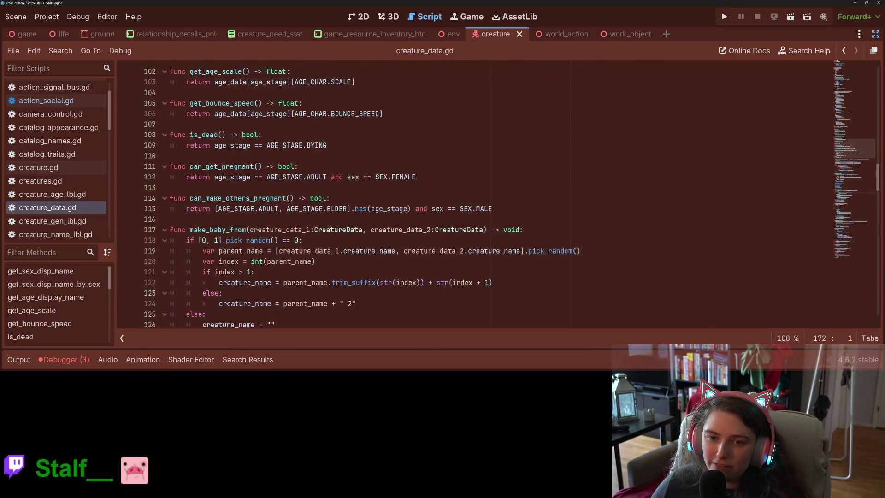
scroll(372, 210, down, 8)
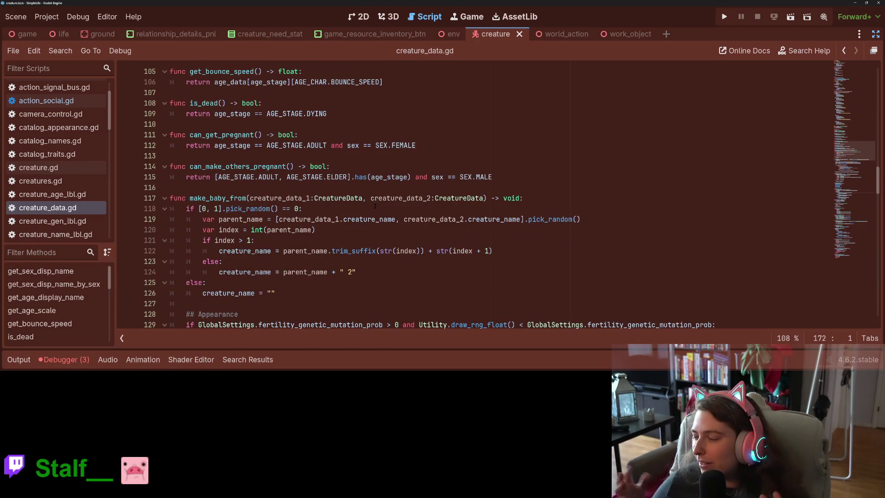
scroll(374, 206, up, 20)
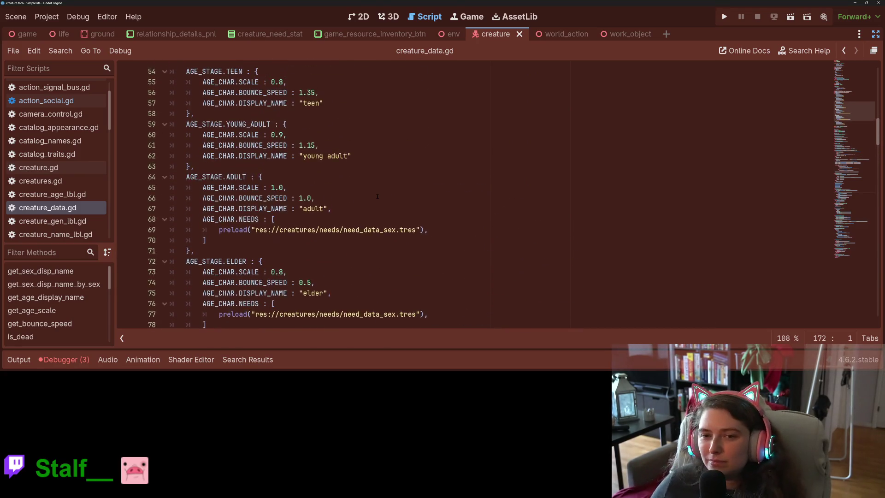
scroll(377, 197, down, 3)
scroll(377, 185, up, 2)
click(376, 140)
click(377, 136)
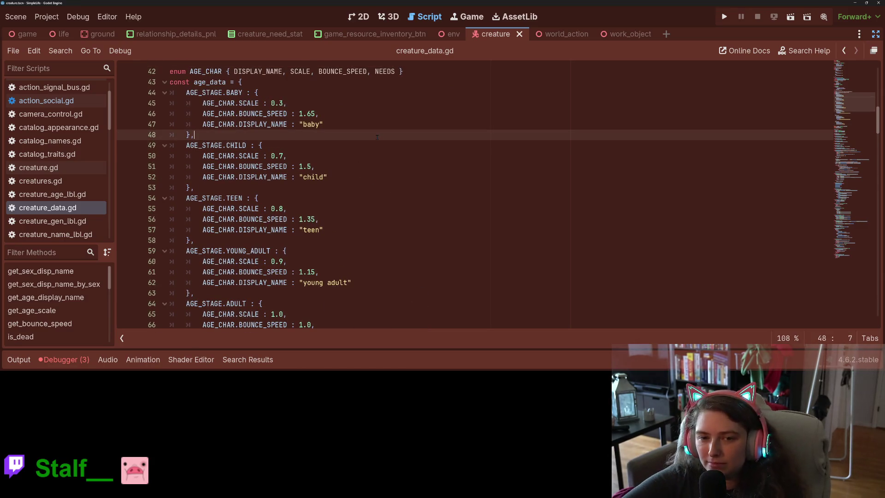
scroll(378, 138, up, 3)
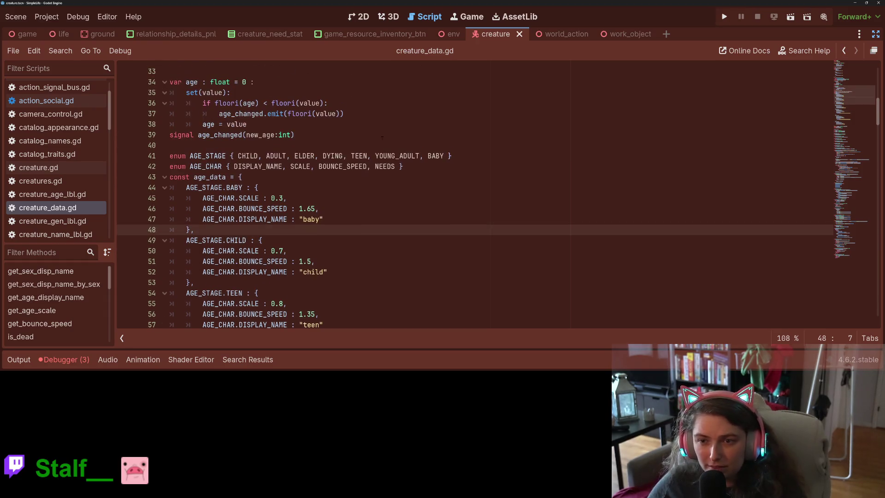
click(451, 158)
text(, TODDLER)
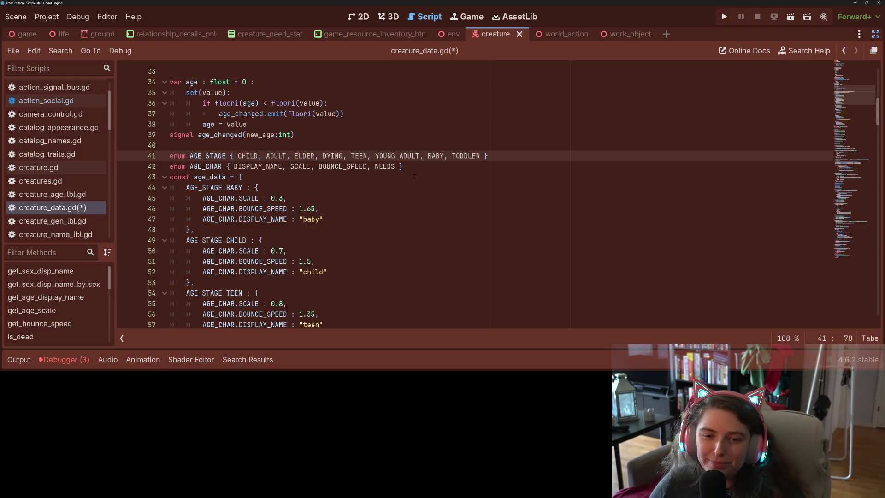
Add an empty AGE_STAGE.TODDLER entry to age_data right after the BABY entry.
click(281, 228)
key(Return)
text(A)
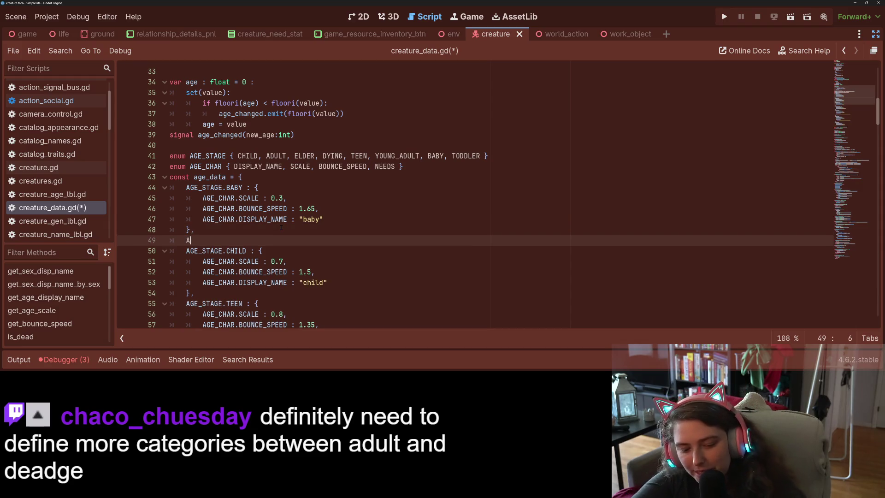
text(GE_STAGE)
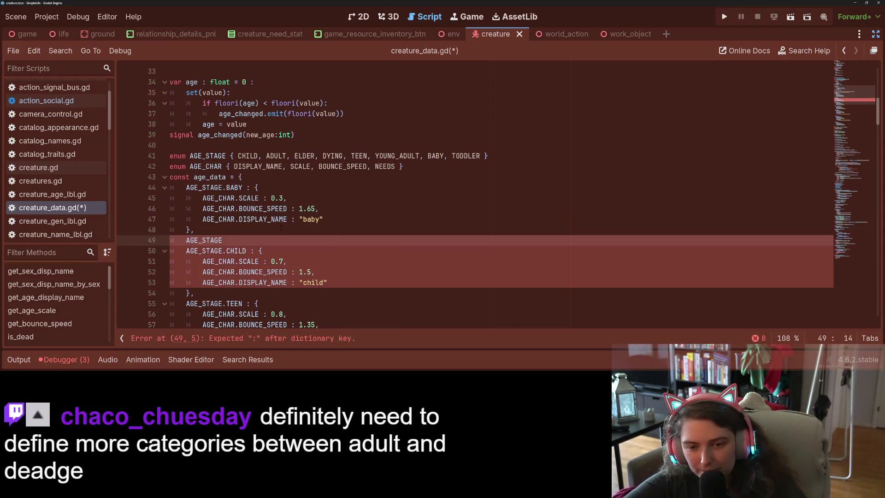
text(.T)
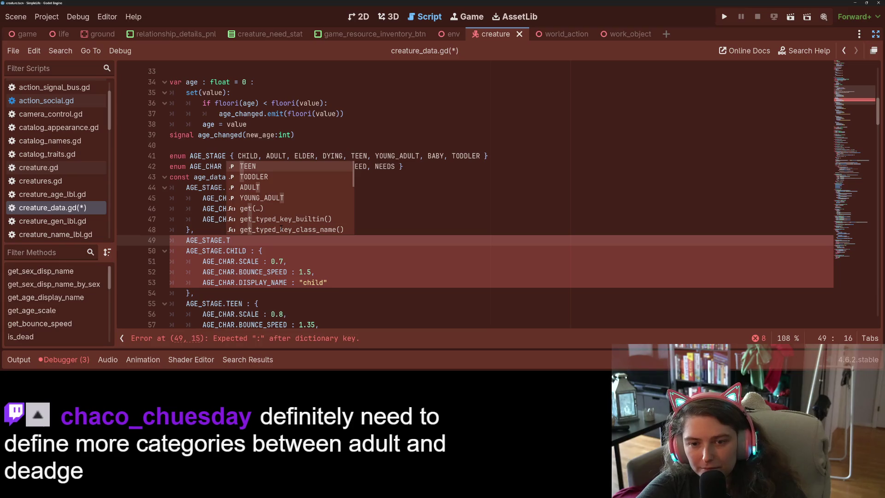
key(Down)
key(Return)
text(: {)
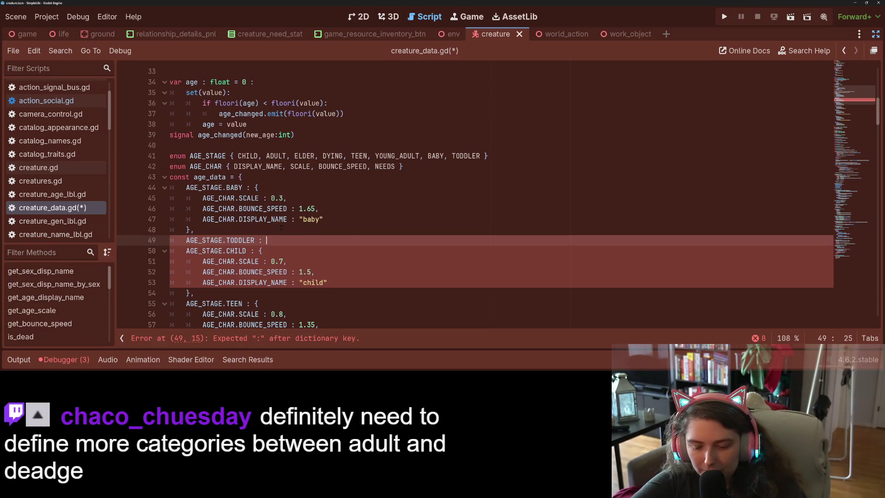
key(Return)
key(Down)
text(,)
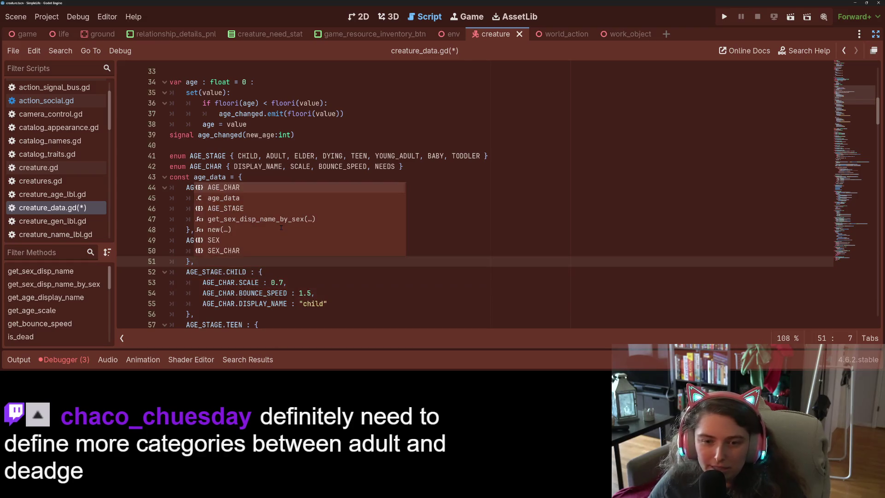
click(242, 176)
Copy BABY's scale 0.3, bounce speed 1.65 and display name into TODDLER, renamed 'toddler', and save.
drag(202, 198, 335, 217)
text(CreatureData.AGE_STAGE.BABY : 2,)
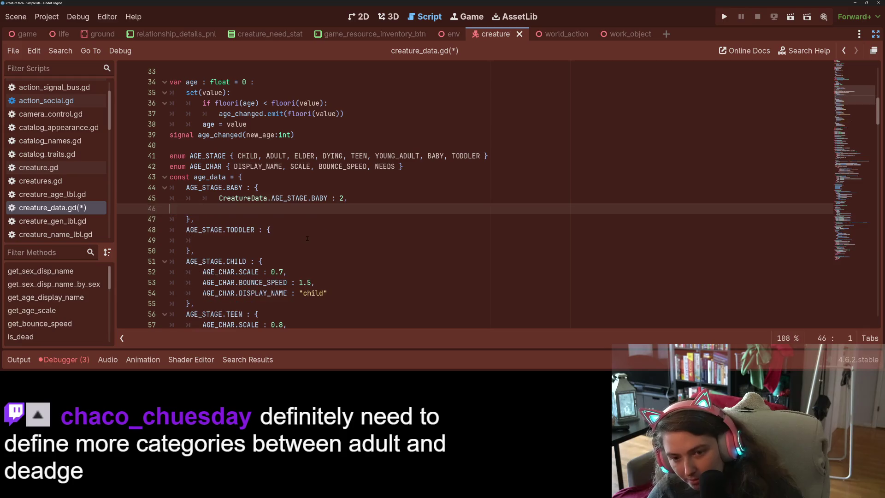
key(ctrl+z)
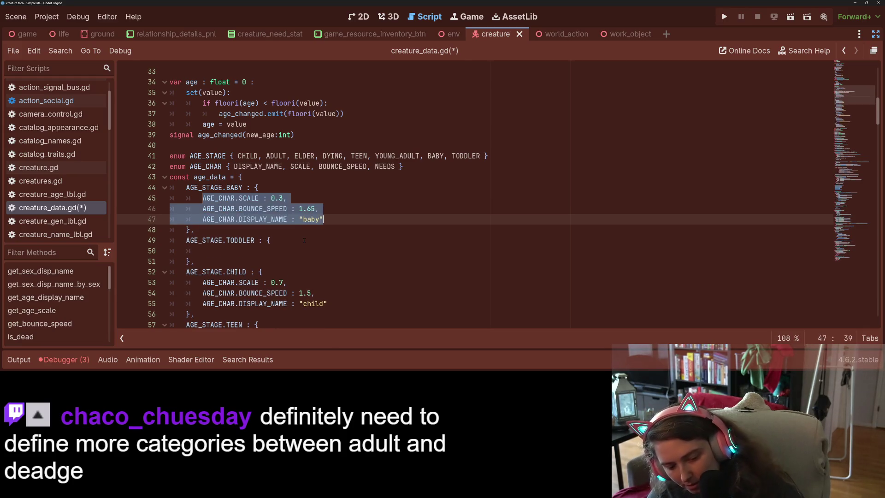
key(ctrl+c)
click(244, 249)
key(ctrl+v)
double_click(310, 272)
text(toddler)
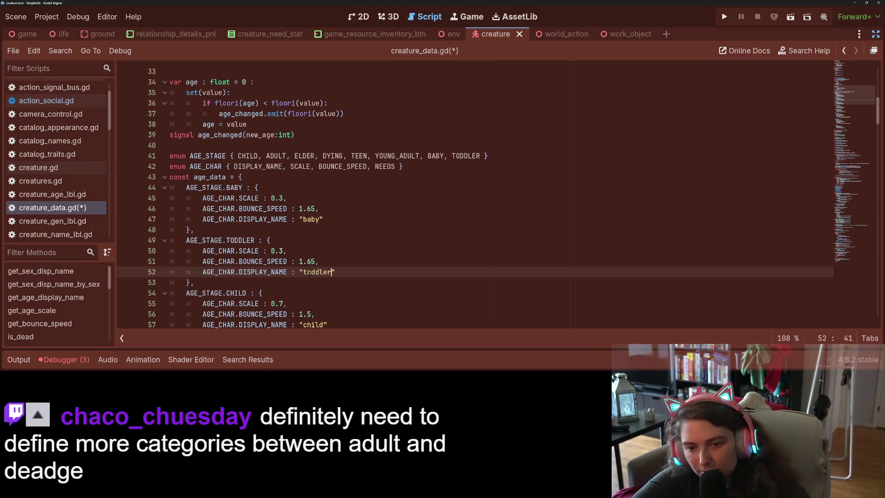
key(ctrl+s)
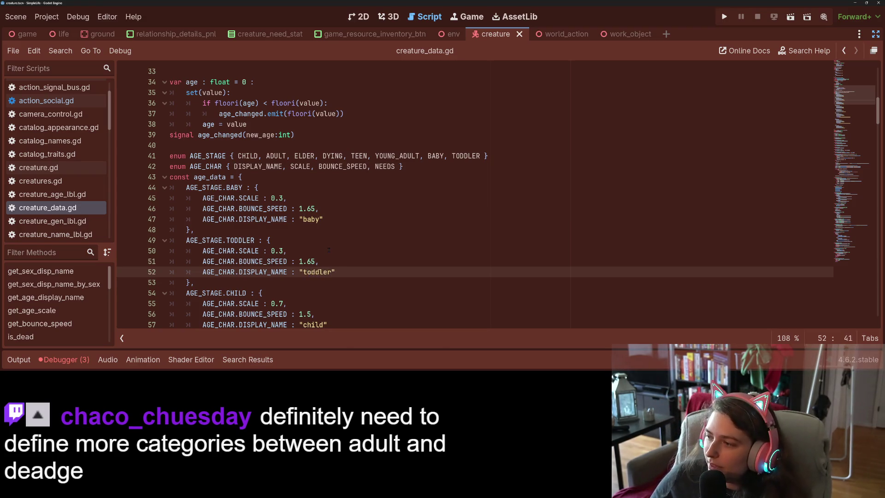
scroll(334, 256, down, 1)
scroll(334, 255, up, 1)
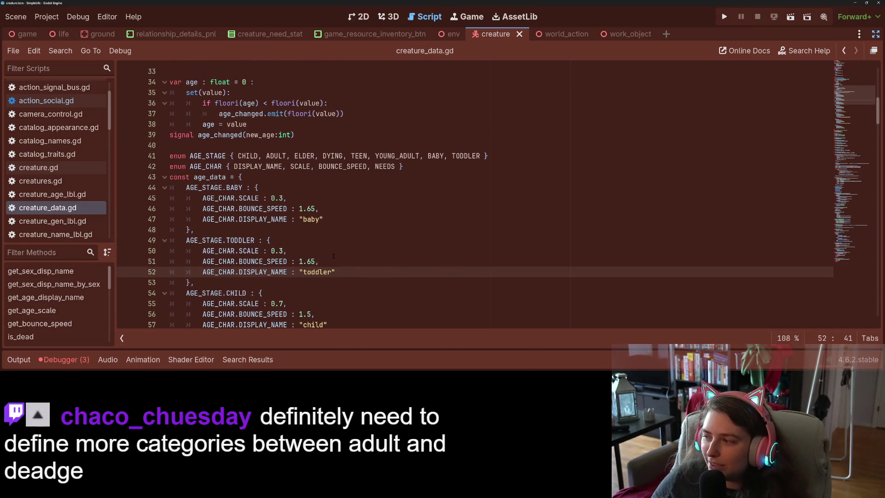
scroll(333, 256, down, 3)
scroll(333, 256, down, 6)
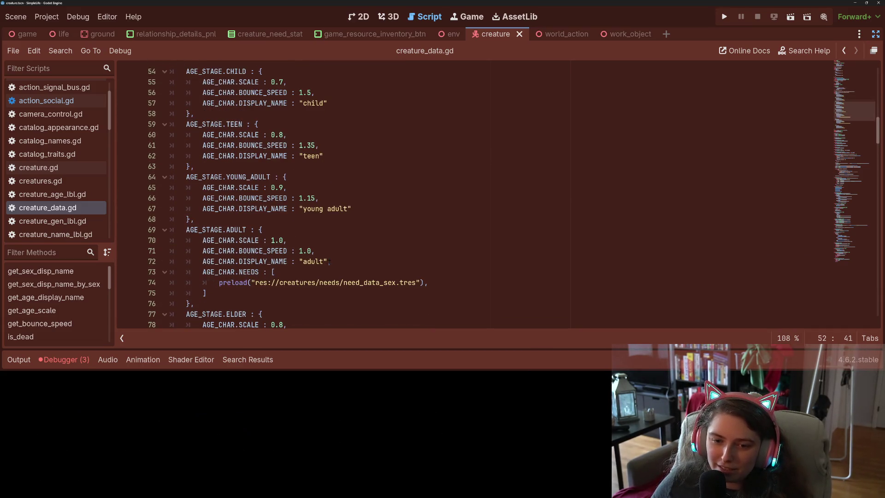
Change the baby's bounce speed to 1.8.
scroll(325, 265, up, 9)
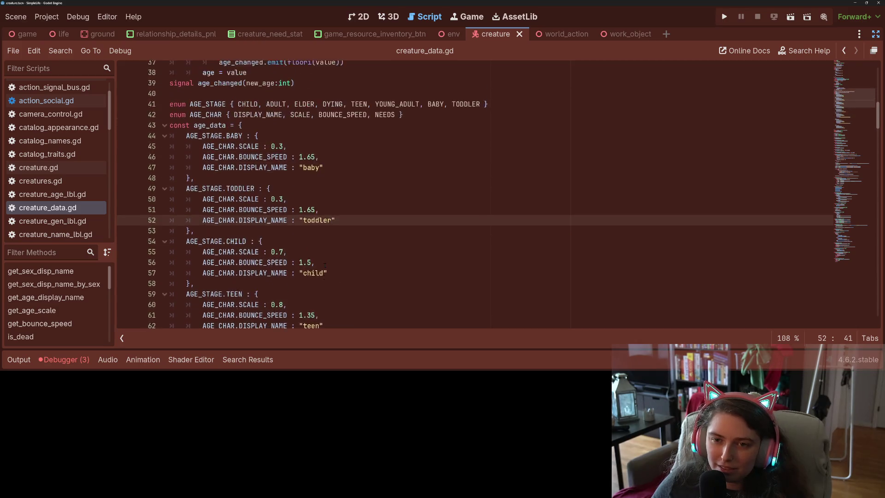
scroll(321, 219, down, 1)
click(311, 229)
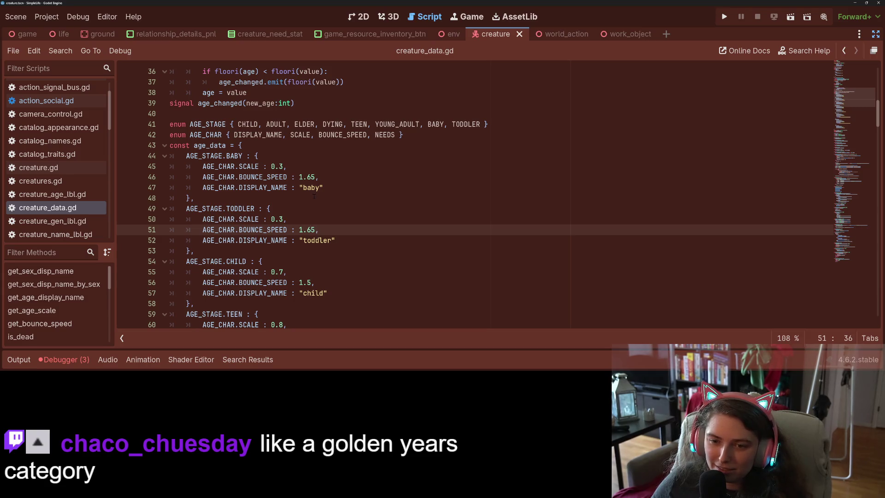
click(307, 177)
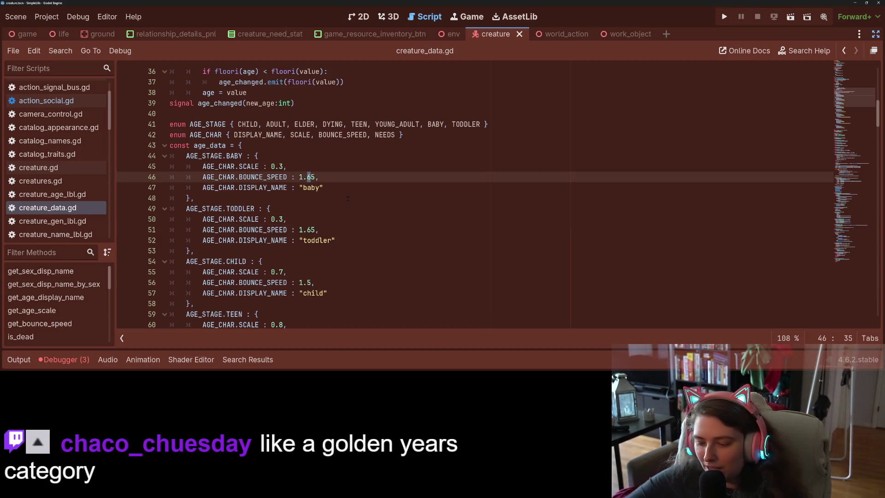
key(Delete)
text(8)
key(Delete)
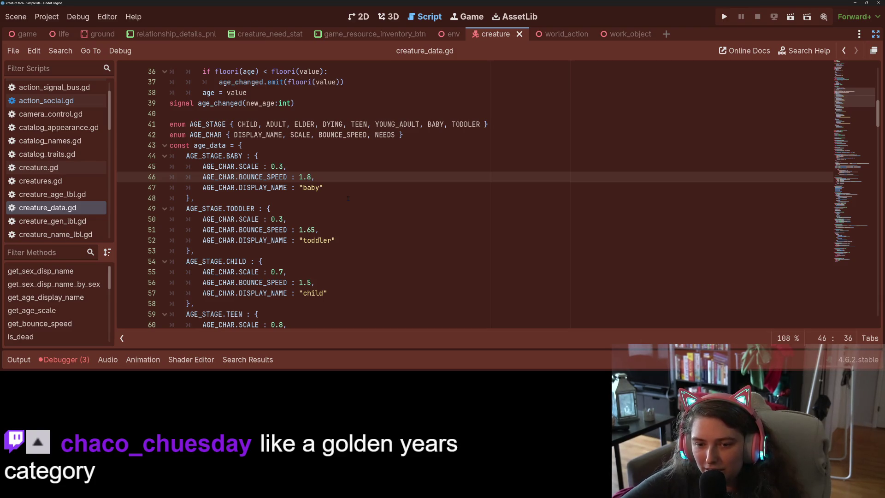
Set the toddler's scale to 0.45 and save creature_data.gd.
key(Left)
key(Left)
key(Left)
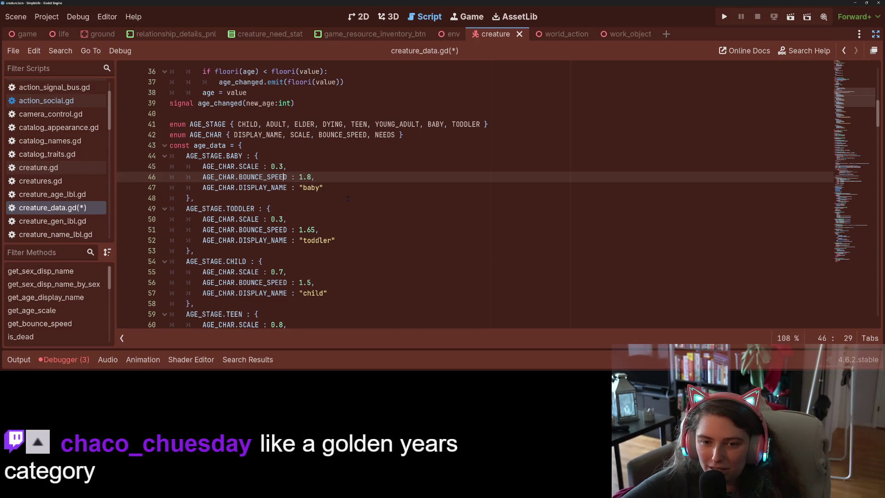
key(Down)
key(Down)
key(Down)
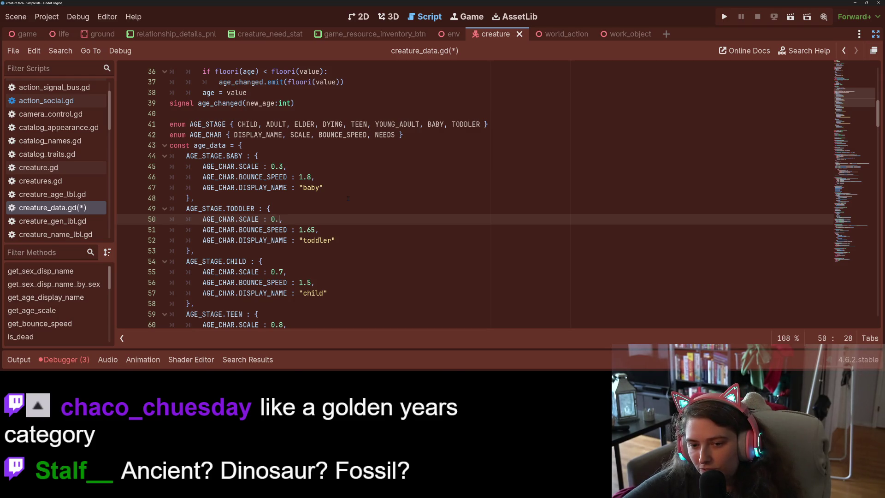
text(5)
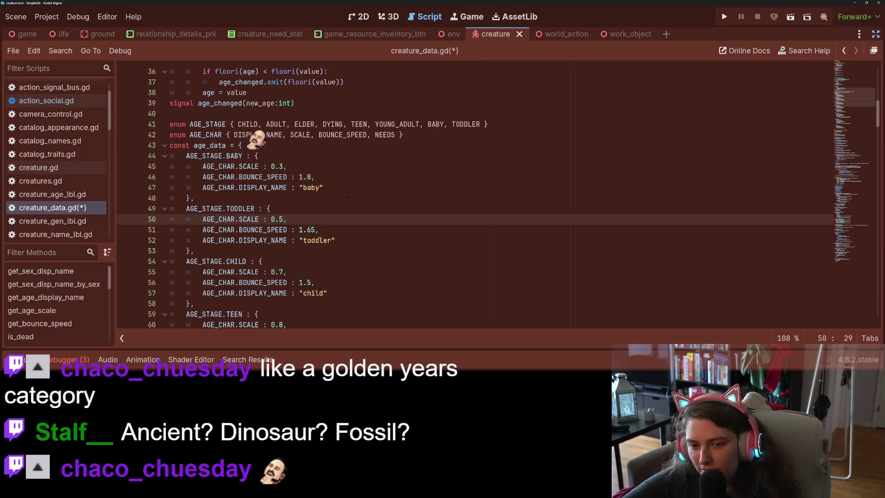
key(ctrl+s)
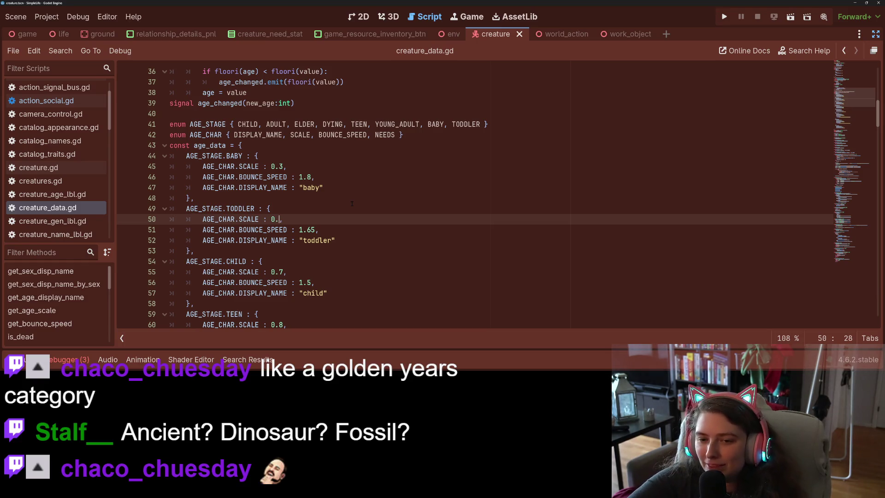
text(45)
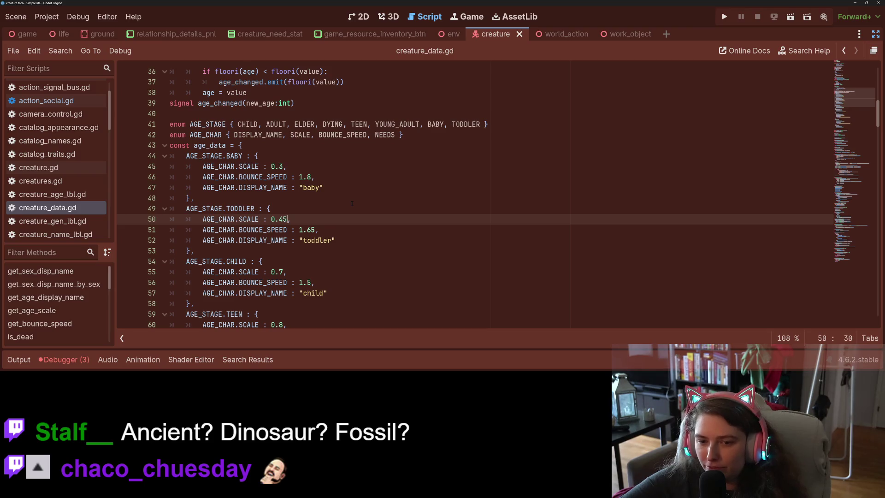
key(ctrl+s)
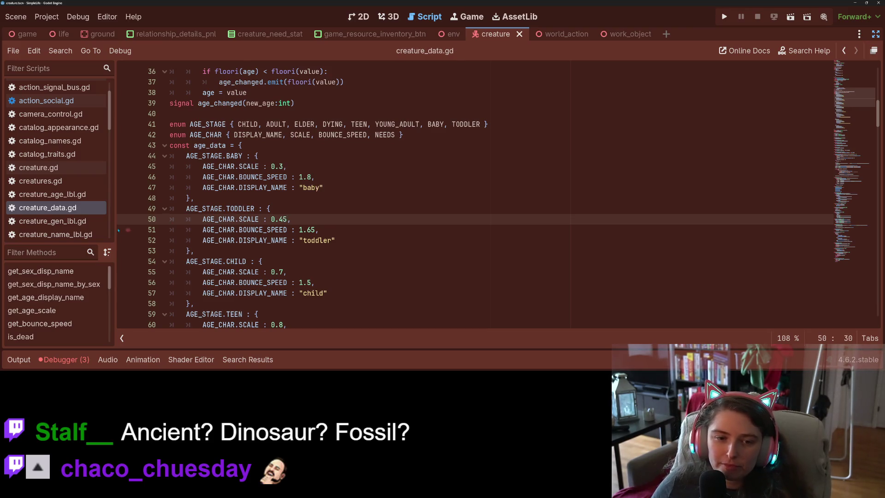
scroll(76, 195, down, 5)
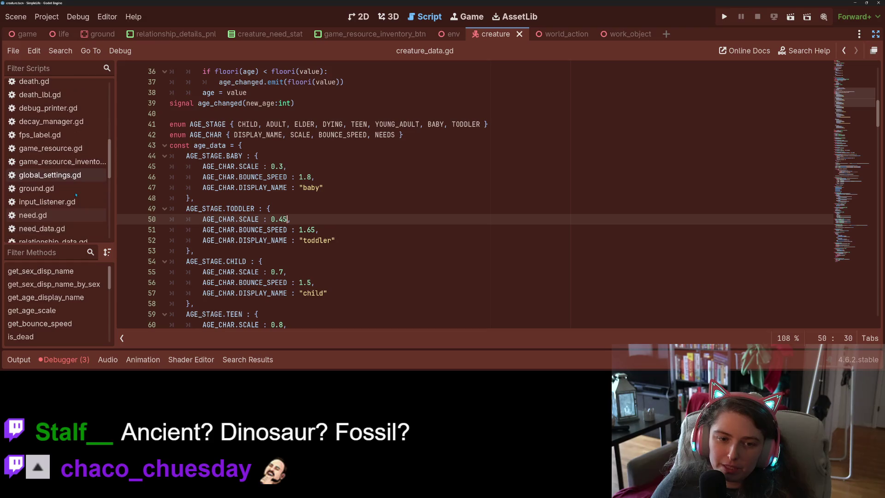
Open global_settings.gd and duplicate the BABY line in the age-transition table.
click(78, 176)
click(346, 228)
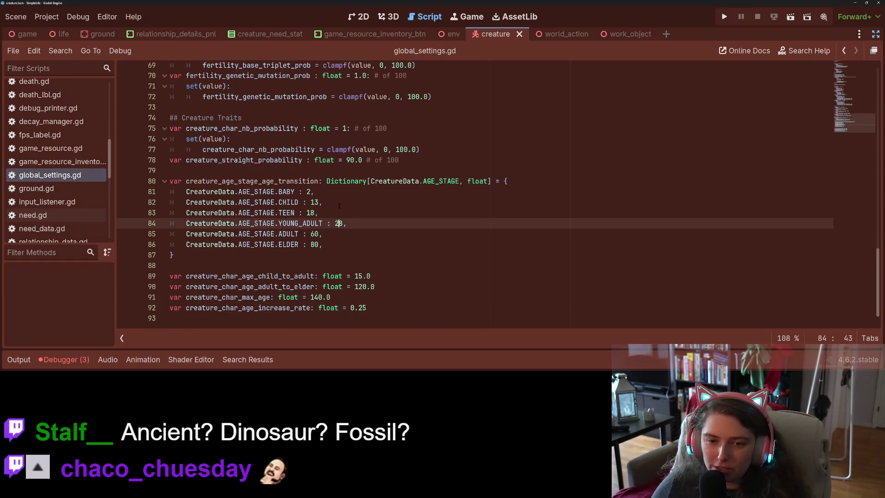
click(321, 202)
click(320, 191)
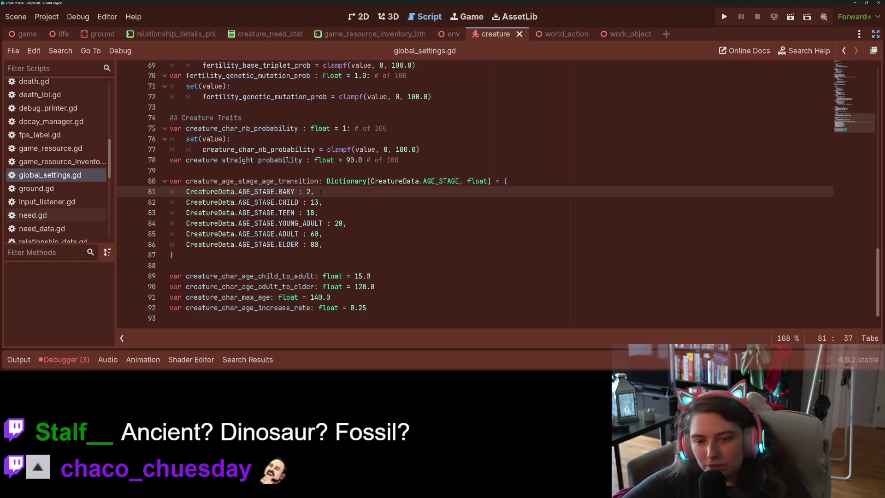
key(ctrl+shift+d)
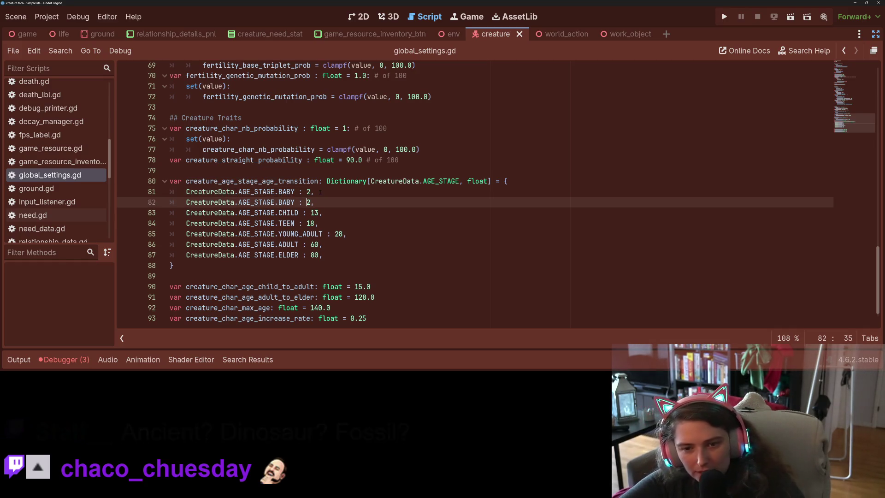
Turn the duplicate into a TODDLER entry with age 5 and save global_settings.gd.
key(Left)
key(Left)
key(Left)
key(BackSpace)
key(BackSpace)
key(BackSpace)
text(TO)
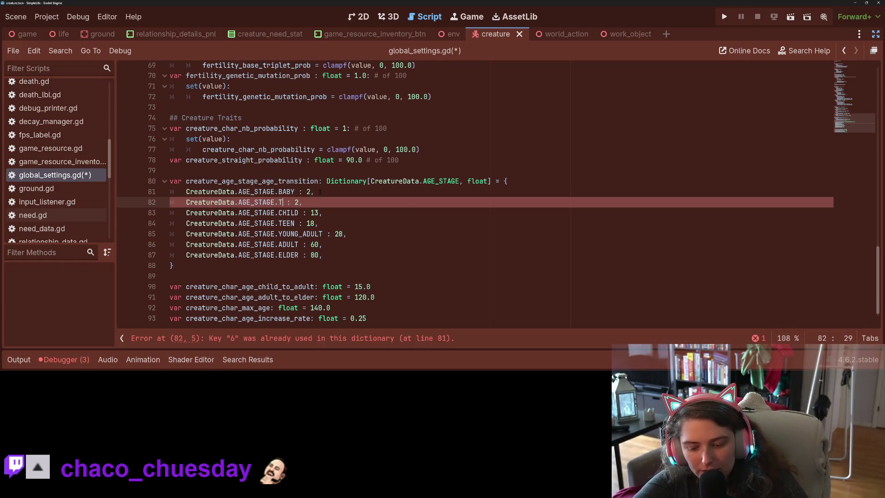
key(Return)
key(Right)
key(Right)
key(Right)
key(Right)
key(BackSpace)
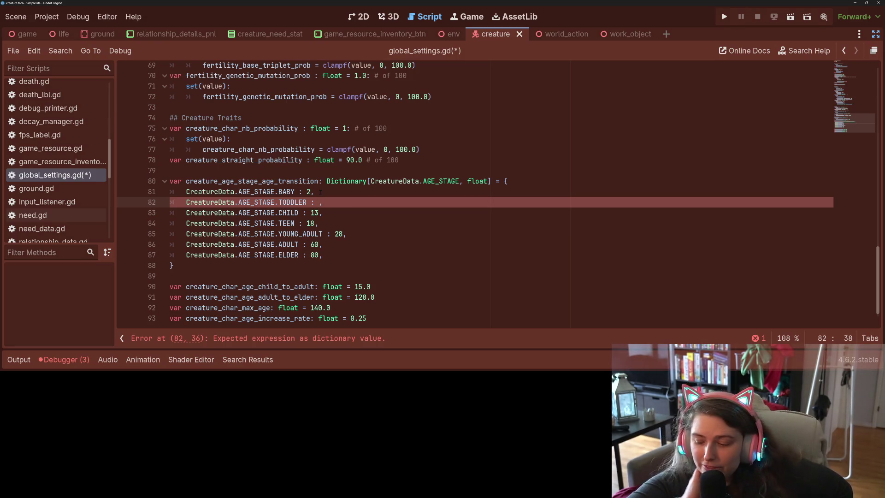
text(5)
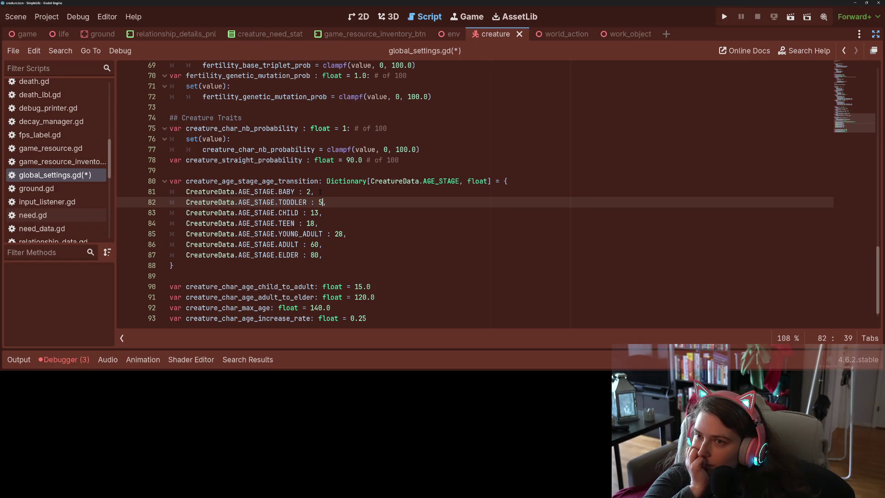
key(ctrl+s)
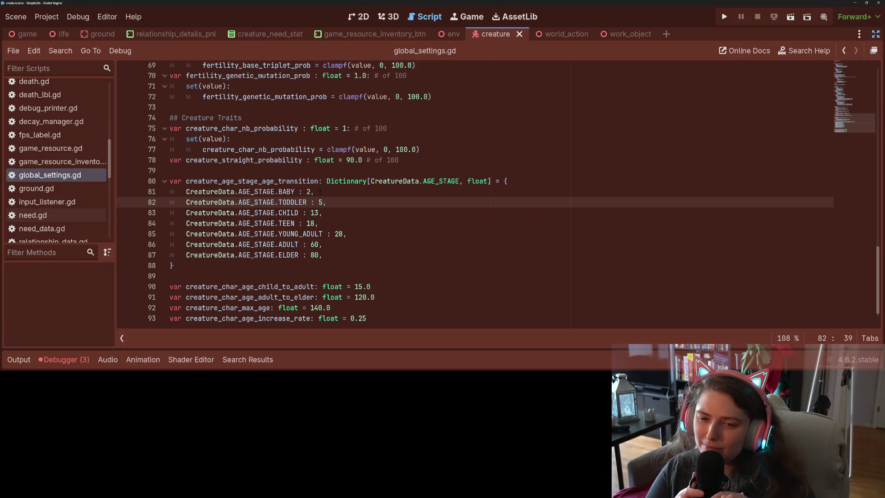
scroll(319, 254, down, 1)
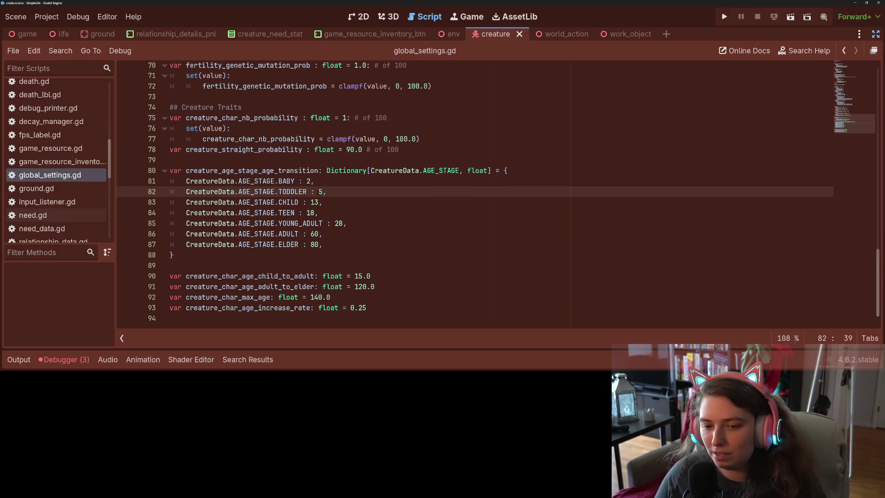
Comment out the three old age threshold variables in global_settings.gd and save.
mouse_move(331, 297)
mouse_down()
mouse_move(152, 276)
mouse_move(152, 286)
mouse_move(143, 277)
mouse_up()
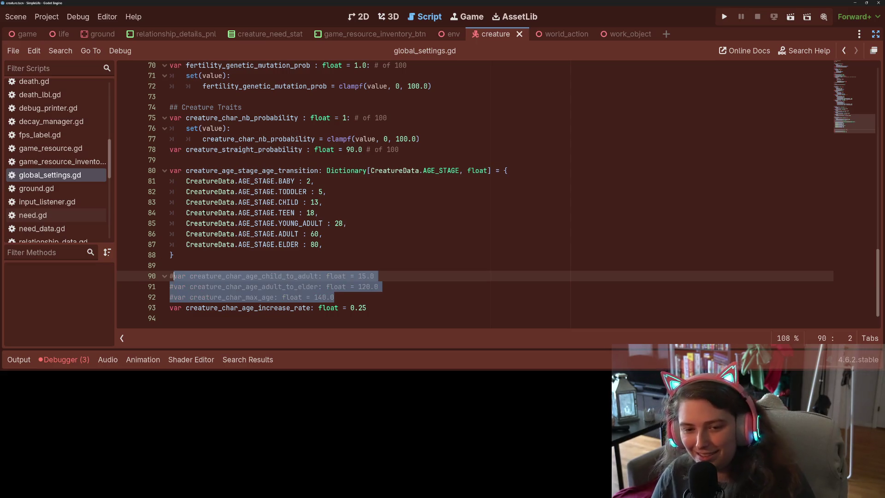
key(ctrl+k)
double_click(235, 172)
key(ctrl+c)
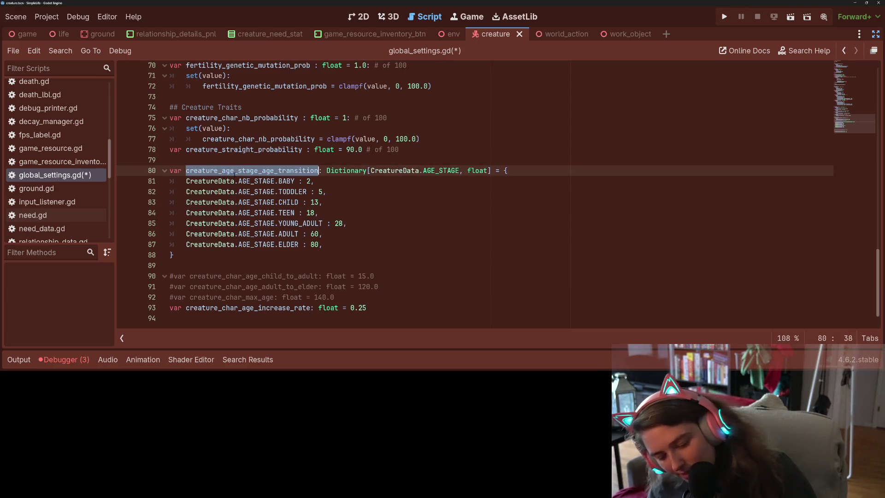
key(ctrl+s)
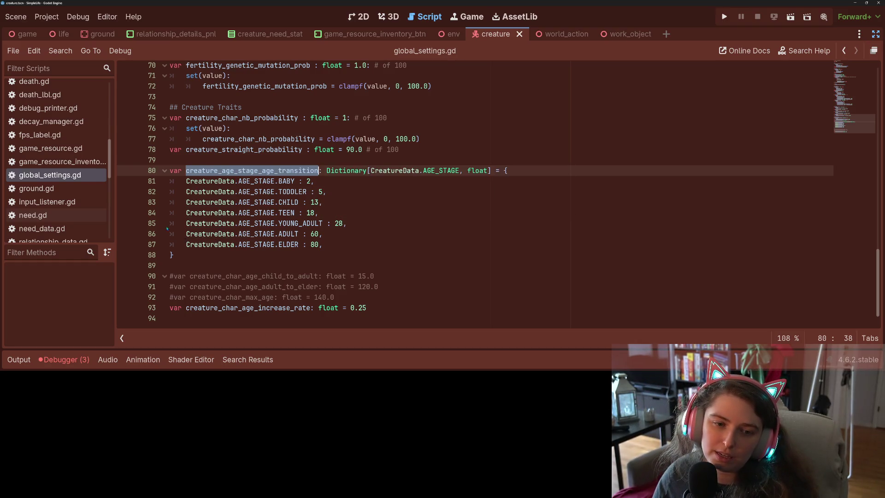
Switch back to creature_data.gd in the script list.
scroll(58, 129, up, 5)
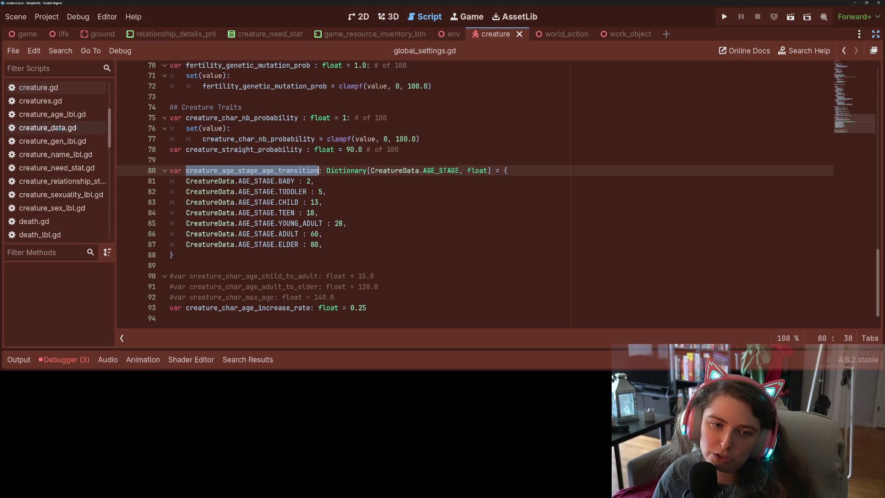
click(51, 114)
click(51, 128)
click(286, 250)
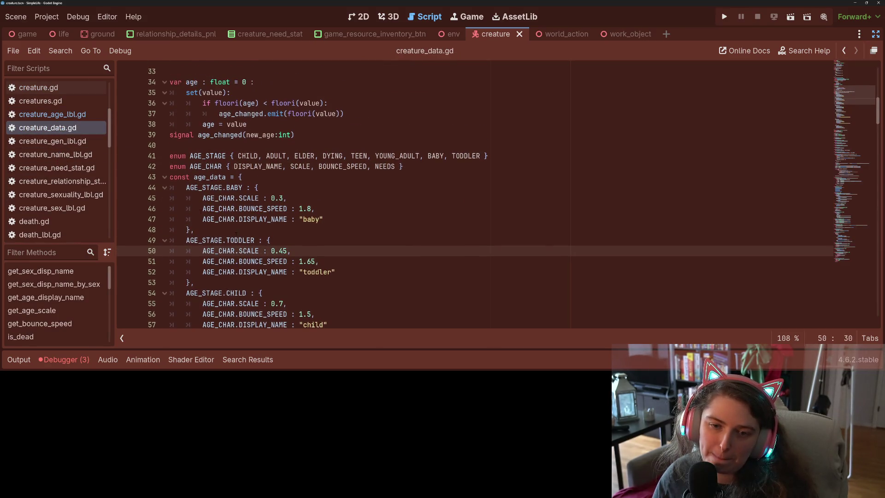
Replace the child-to-adult threshold on line 177 with creature_age_stage_age_transition[age_stage] and save.
click(165, 177)
drag(856, 95, 850, 167)
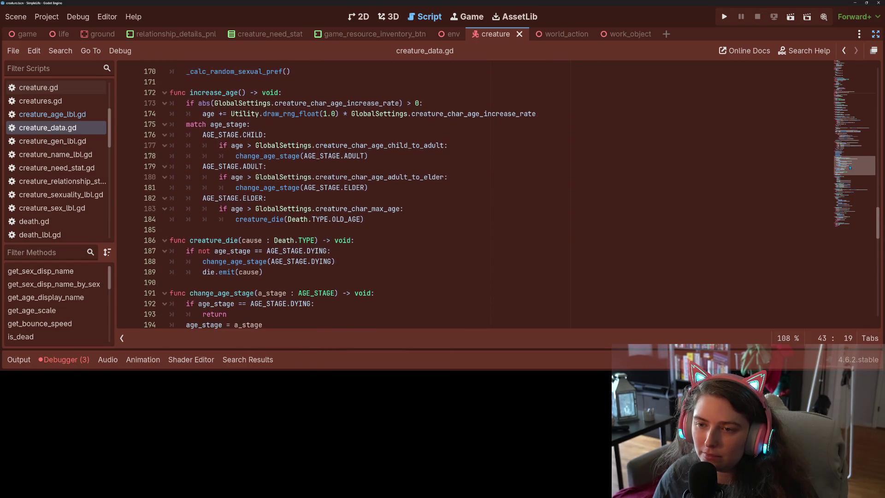
double_click(519, 115)
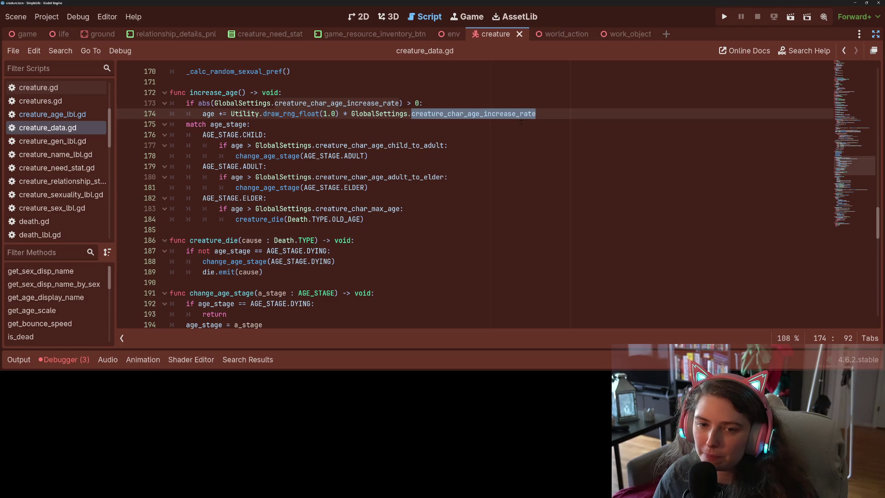
click(406, 125)
click(292, 136)
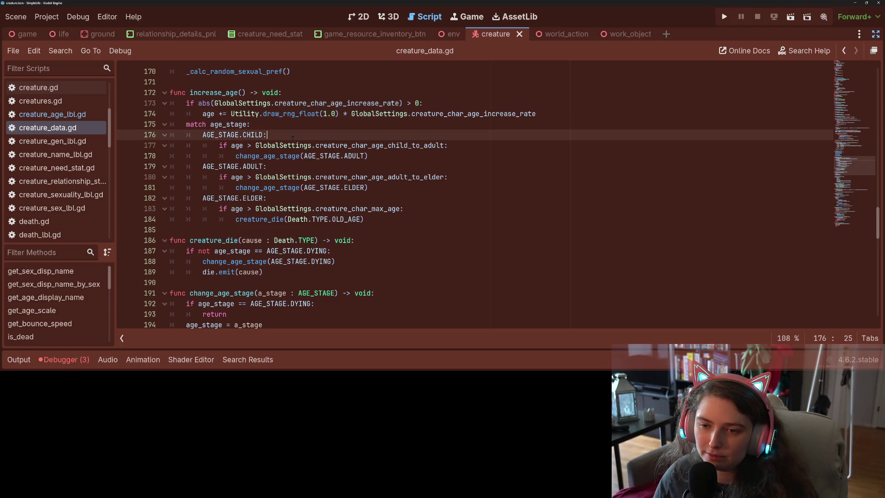
double_click(353, 146)
click(389, 146)
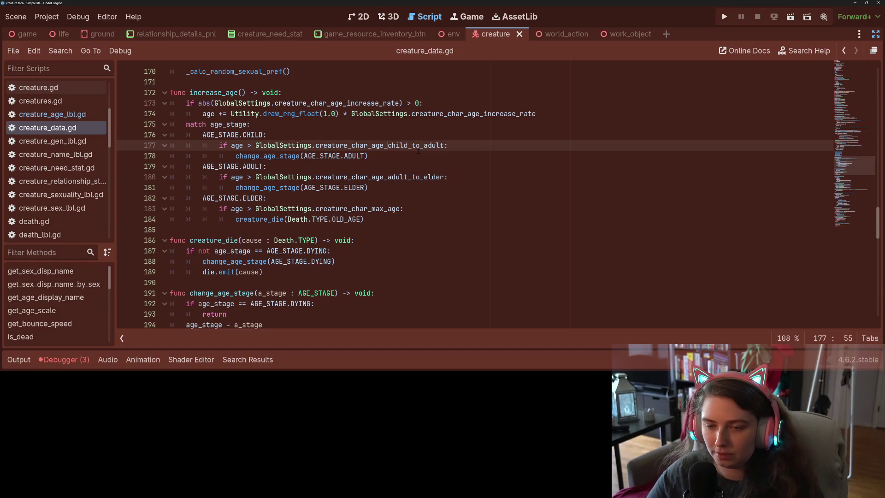
click(418, 151)
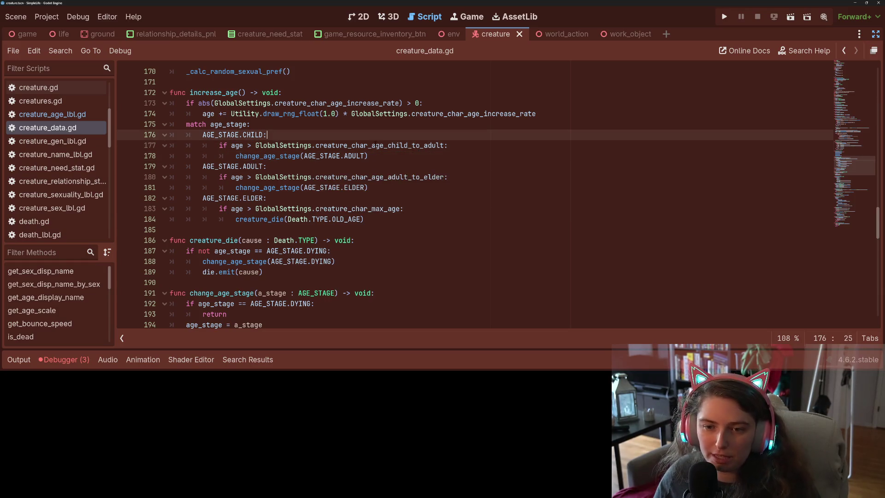
double_click(376, 147)
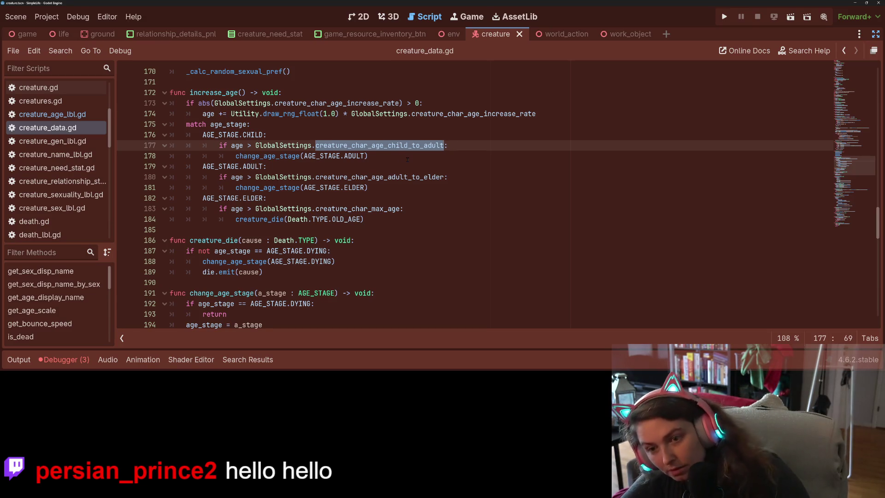
key(ctrl+v)
text([)
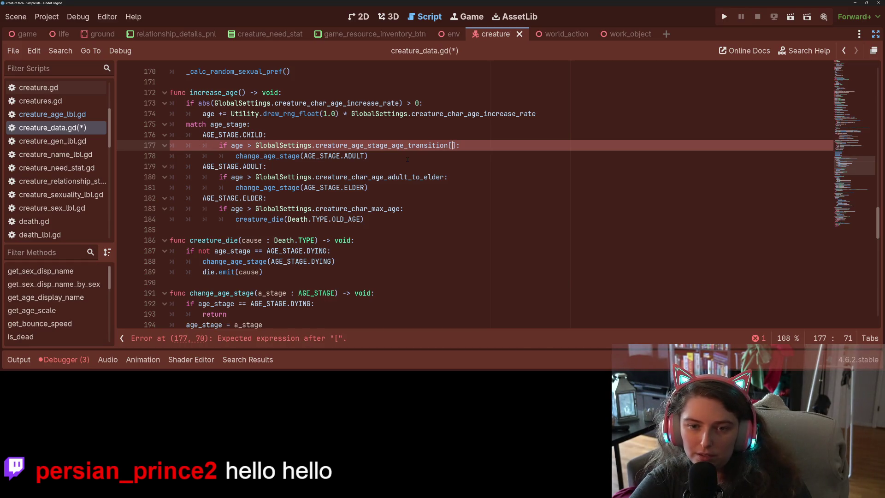
text(age_stage)
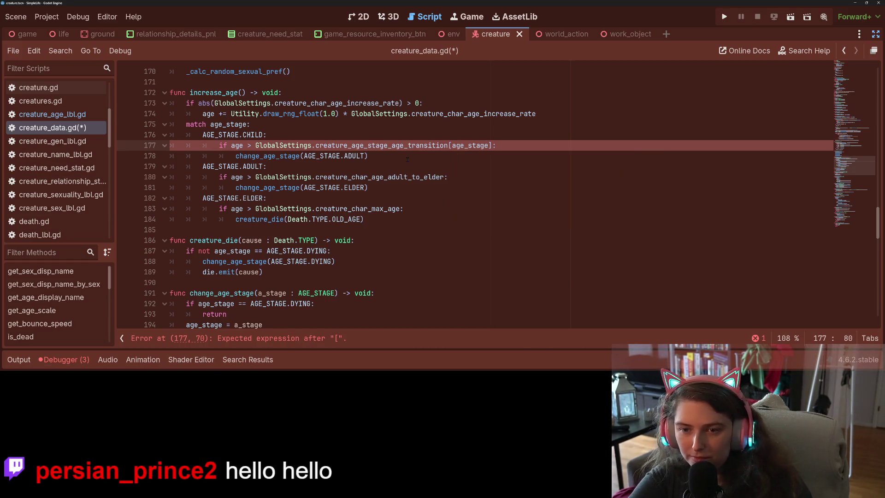
key(ctrl+s)
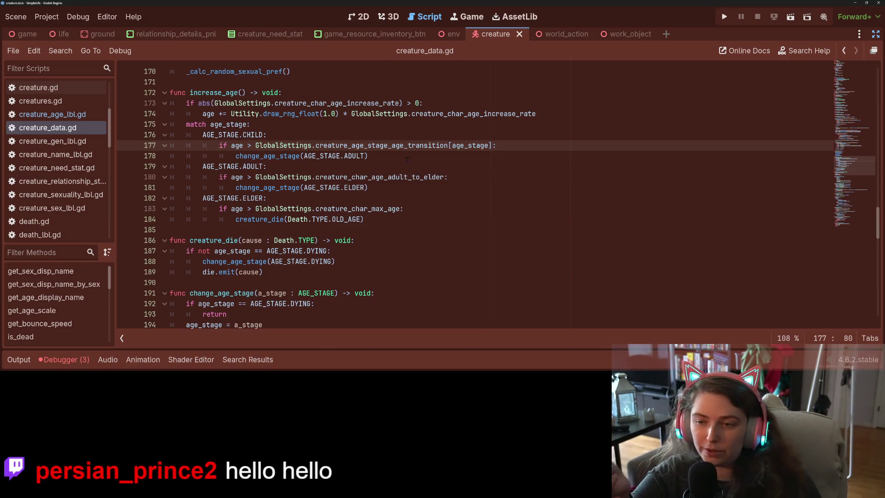
Paste the same transition lookup over the adult-to-elder and max age checks on lines 180 and 183.
drag(255, 145, 492, 146)
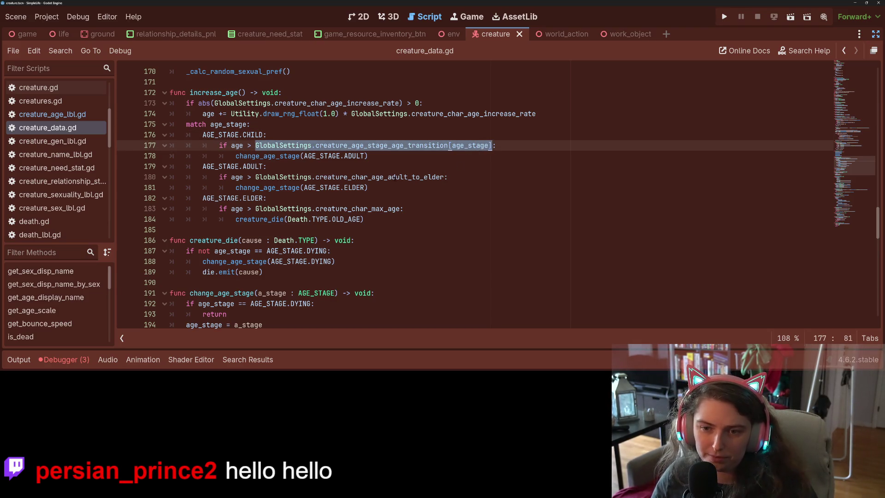
click(395, 177)
drag(315, 145, 492, 146)
key(ctrl+c)
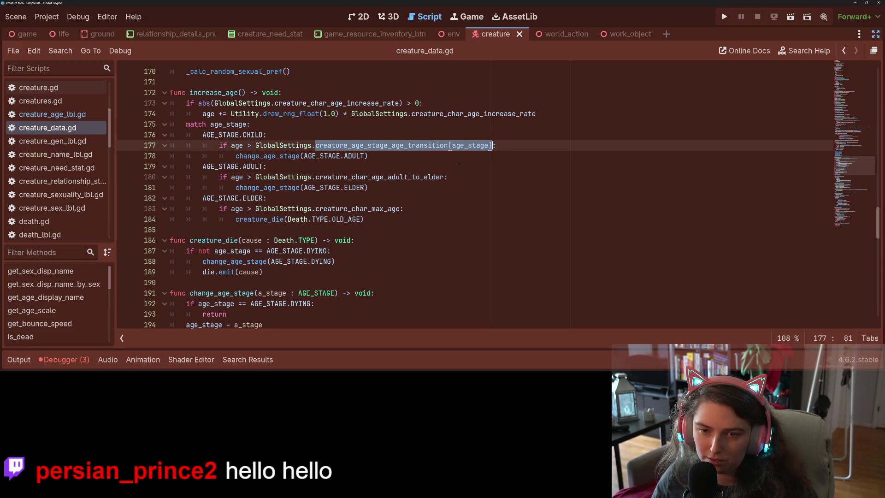
double_click(371, 177)
key(ctrl+v)
click(356, 209)
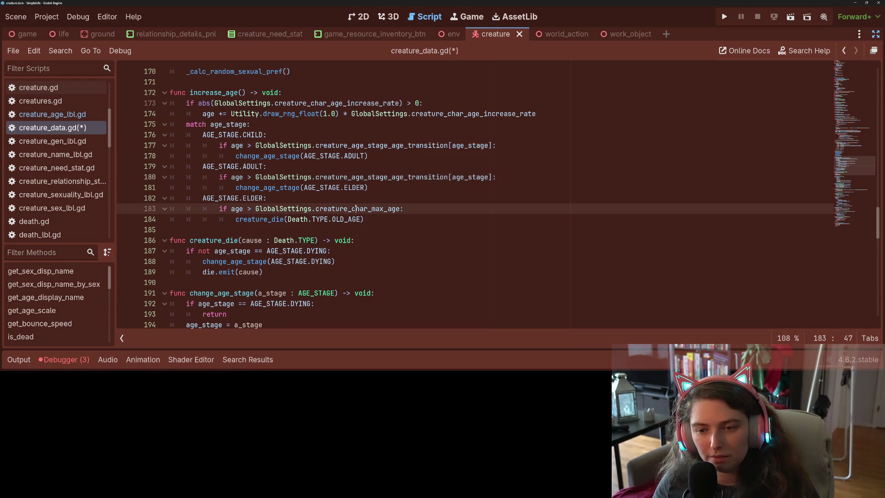
double_click(356, 208)
key(ctrl+v)
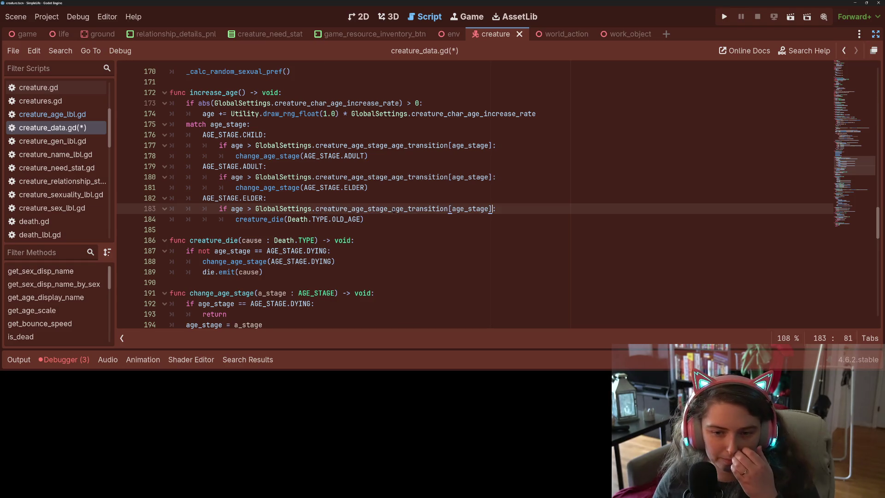
key(Down)
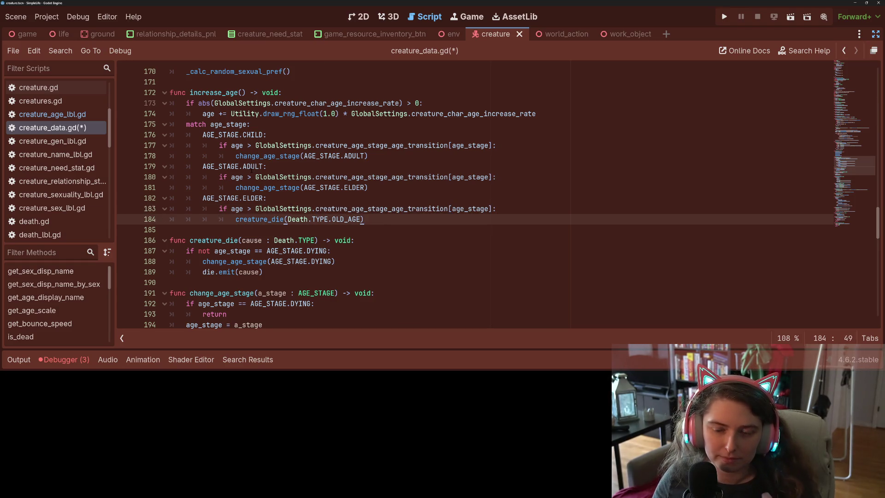
Check the GlobalSettings class info on line 177, then save creature_data.gd.
click(288, 145)
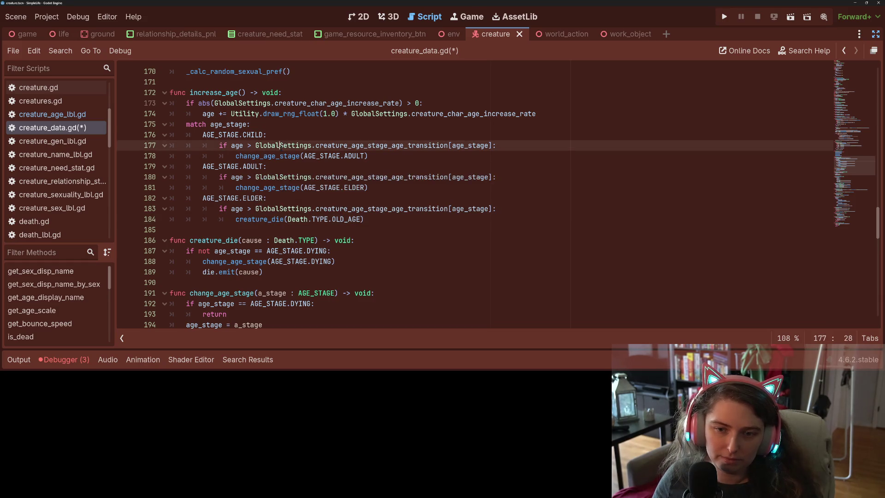
double_click(281, 145)
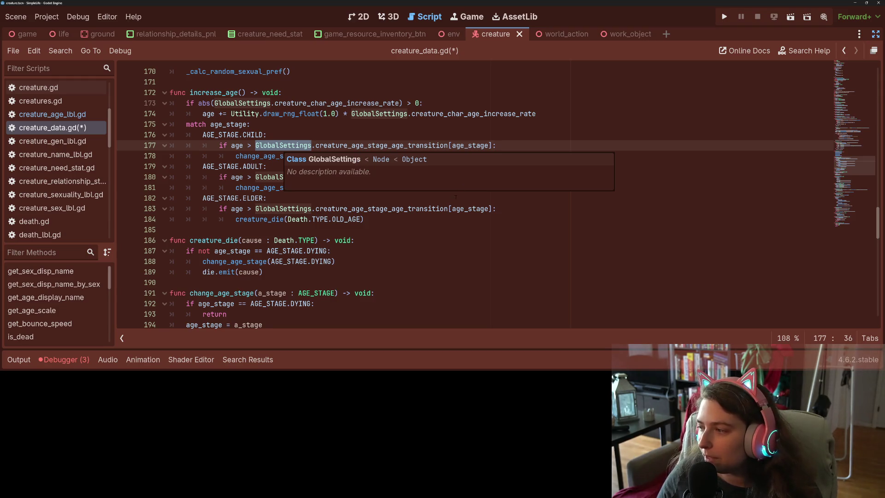
click(458, 196)
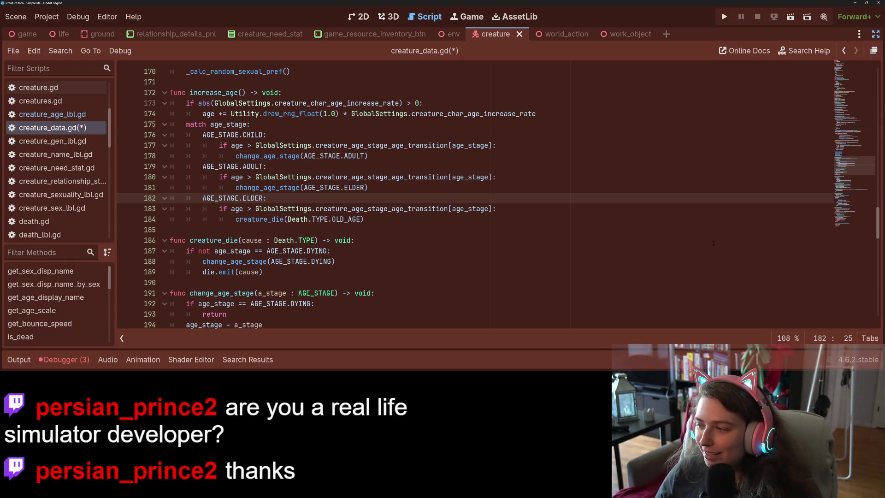
click(374, 220)
key(ctrl+s)
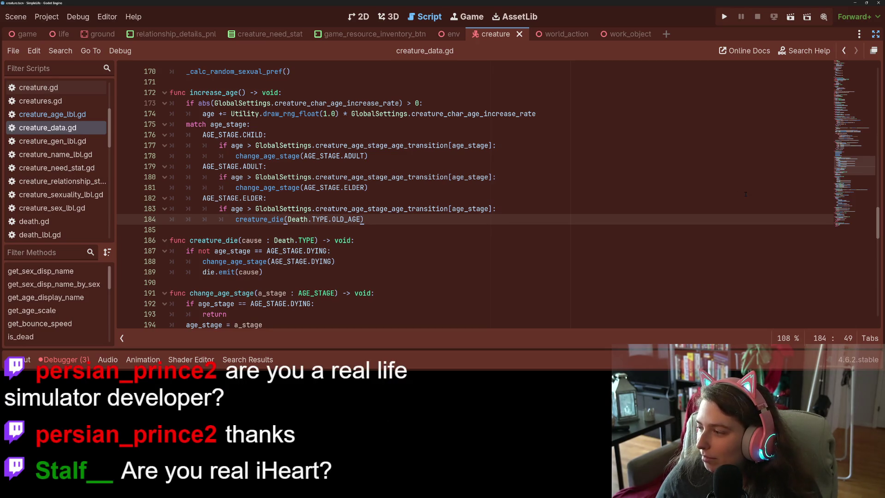
scroll(745, 194, up, 20)
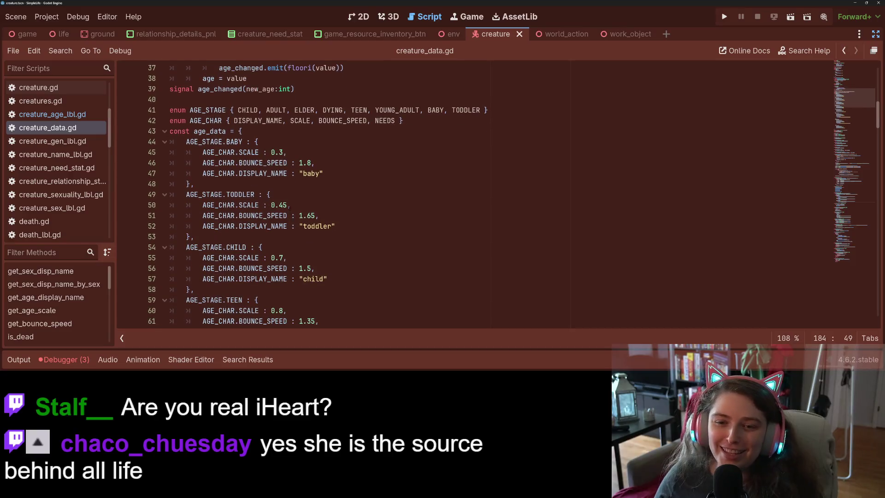
Add NEXT_STAGE to the AGE_CHAR enum before SCALE.
click(295, 120)
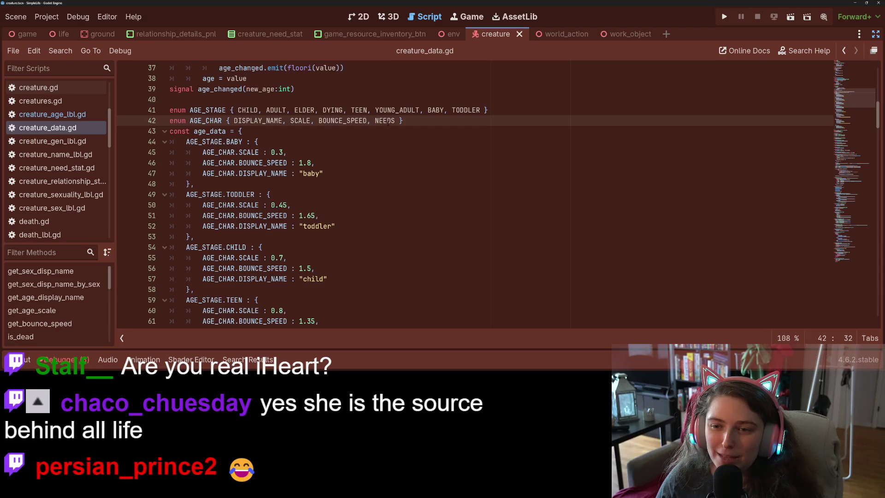
click(238, 110)
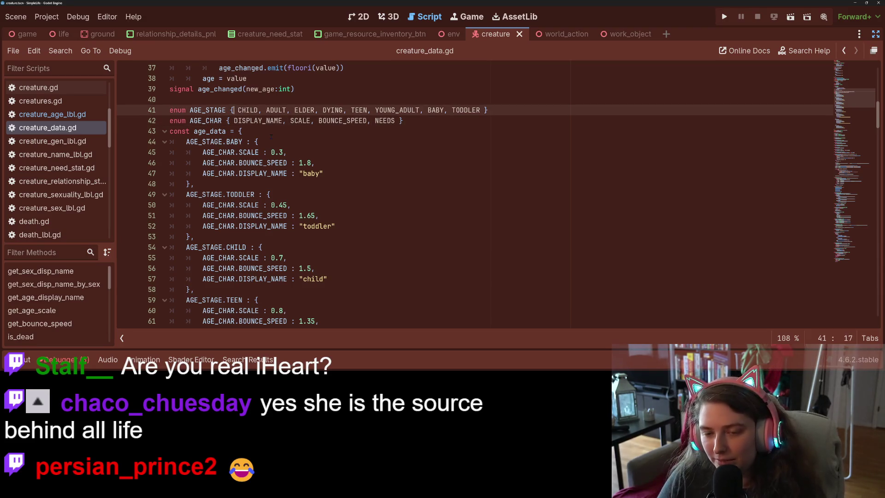
click(290, 121)
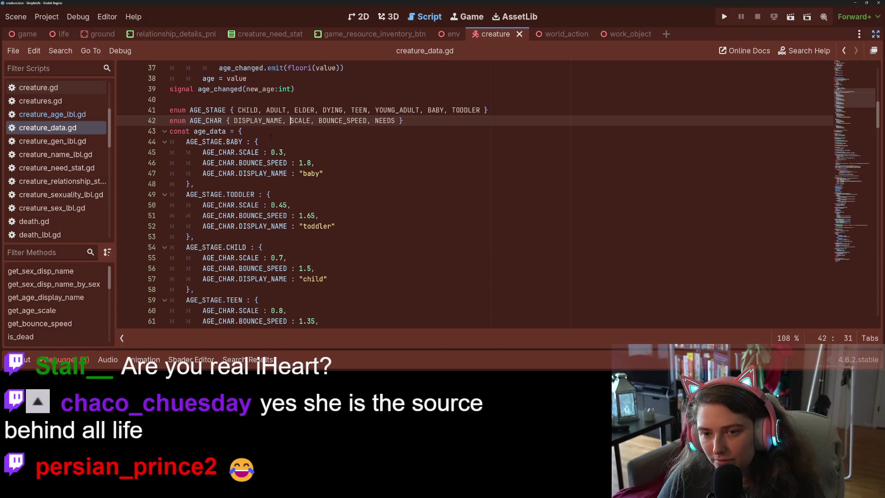
text(NEXT_STAGE)
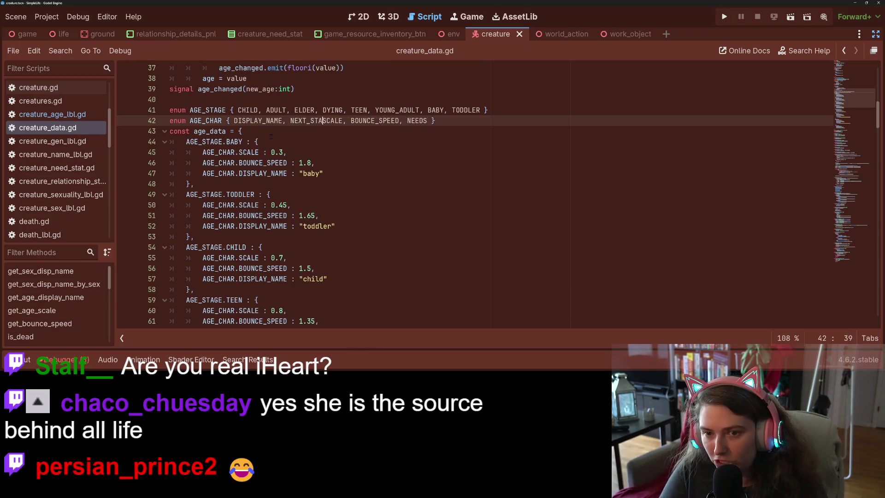
text(,)
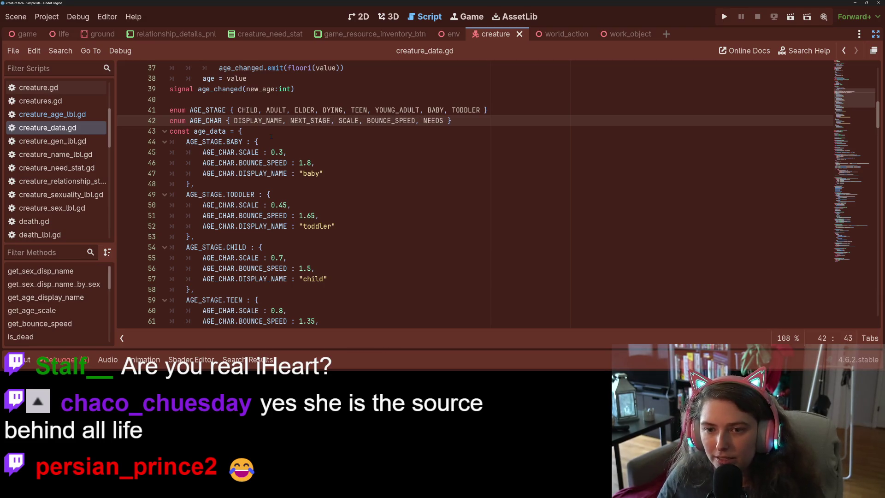
double_click(314, 121)
key(ctrl+c)
Add AGE_CHAR.NEXT_STAGE : AGE_STAGE.TODDLER after the baby's display name and save.
click(338, 174)
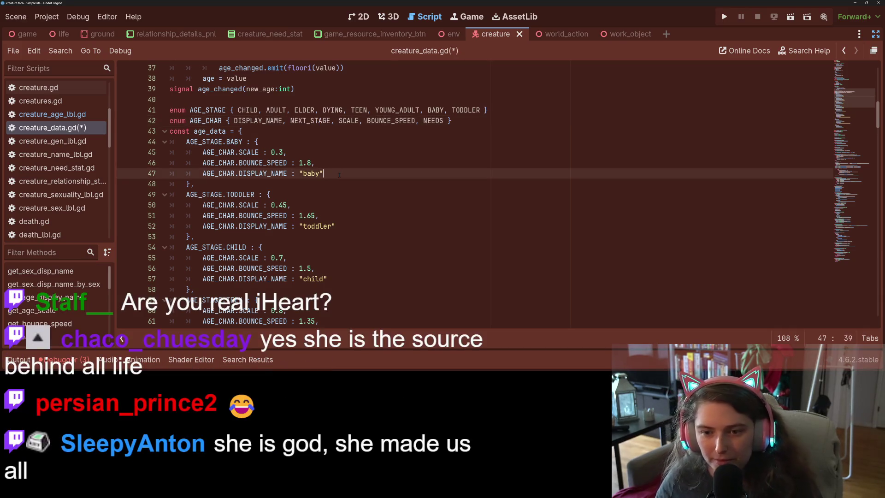
text(,)
key(Return)
key(ctrl+v)
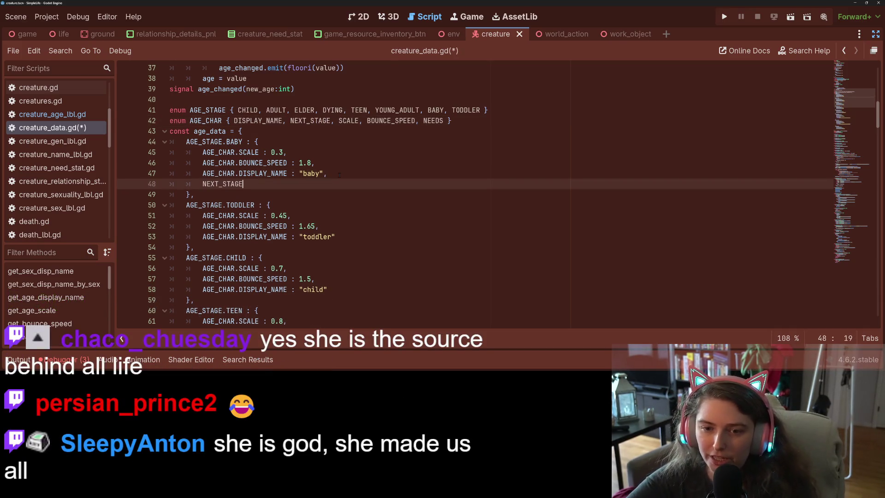
key(ctrl+z)
text(AGE_CHAR)
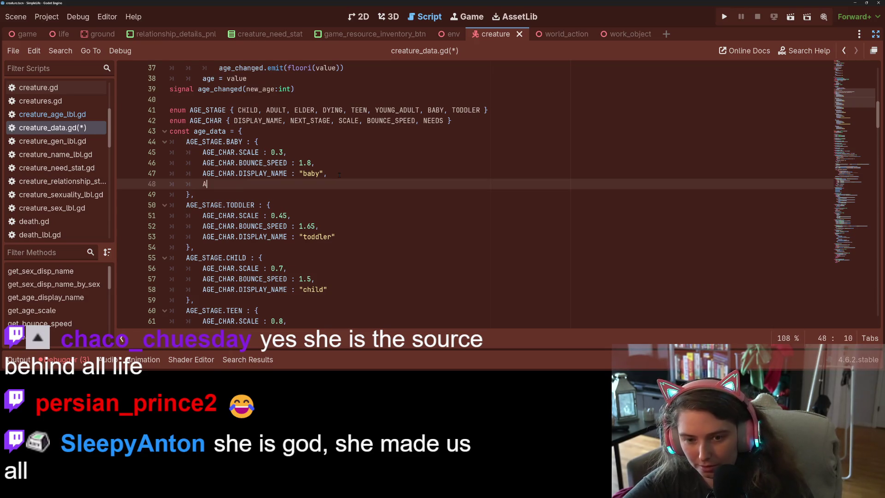
key(Escape)
text(.)
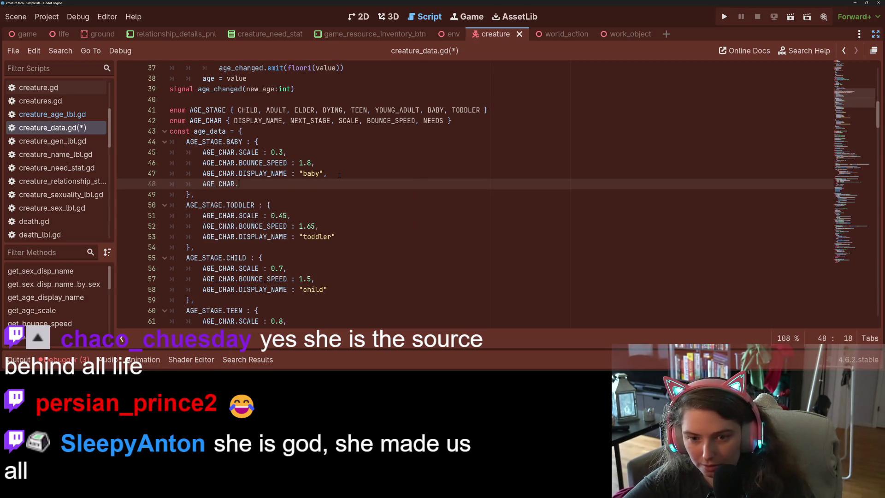
key(ctrl+v)
text(: AG)
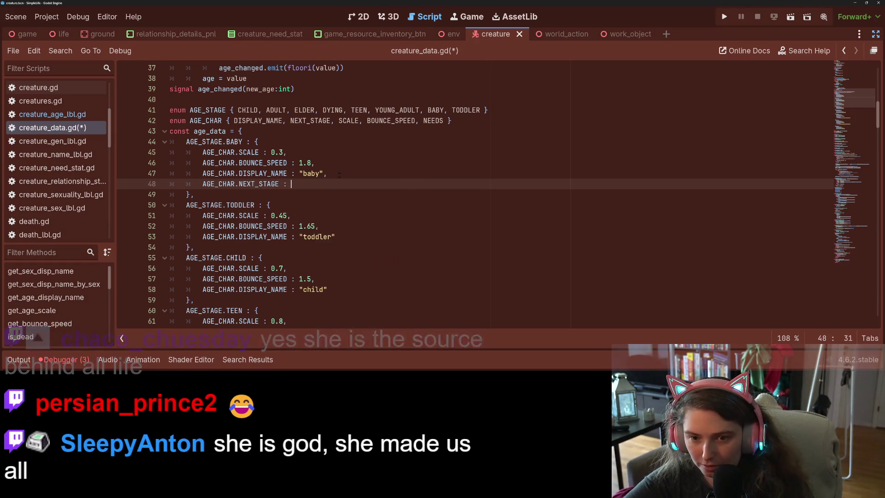
key(Down)
key(Return)
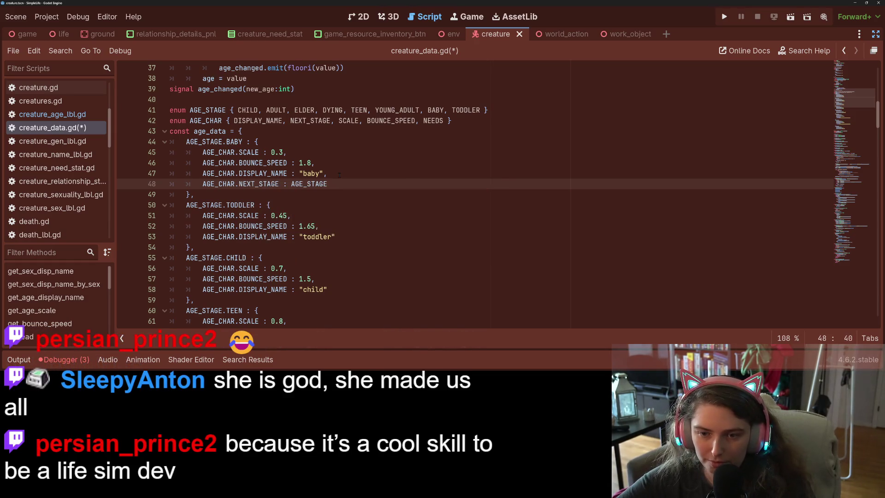
text(.TO)
key(Return)
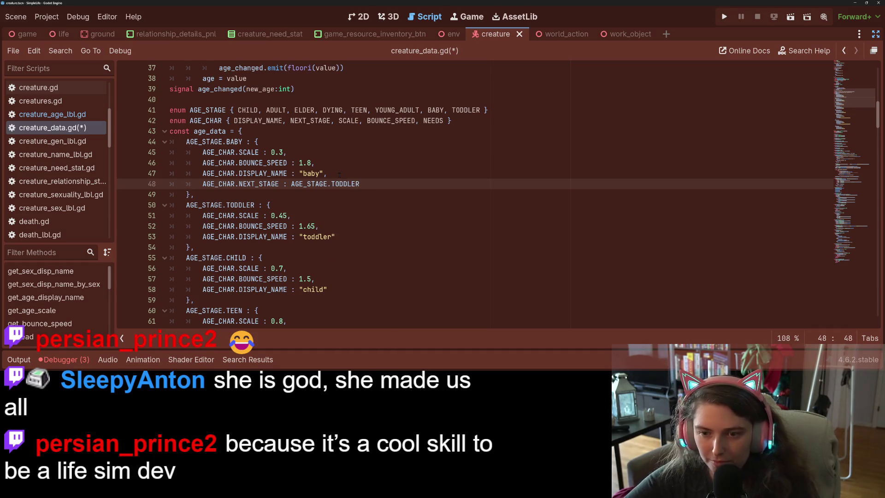
text(,)
key(ctrl+s)
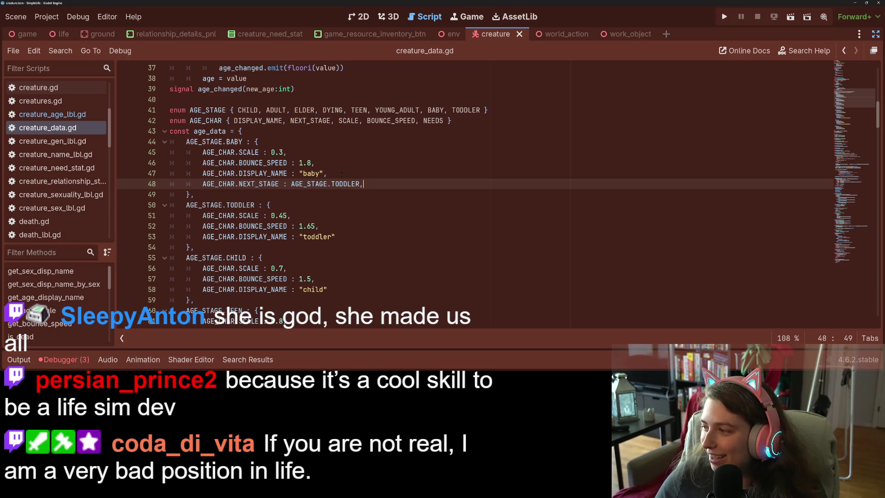
drag(367, 184, 371, 175)
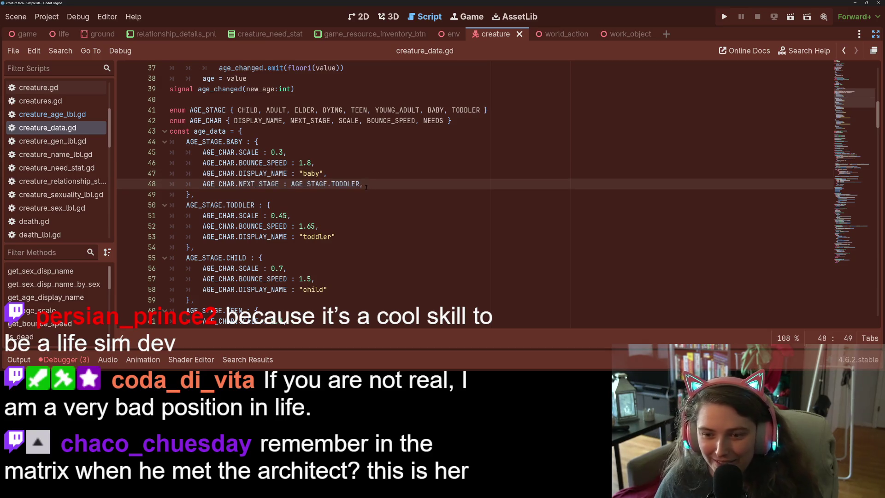
Copy the baby's NEXT_STAGE line and paste it into the toddler, child and teen entries.
key(shift+Left)
key(ctrl+c)
click(347, 236)
key(ctrl+v)
scroll(353, 239, down, 2)
click(353, 239)
key(ctrl+v)
scroll(352, 239, down, 3)
click(352, 205)
key(ctrl+v)
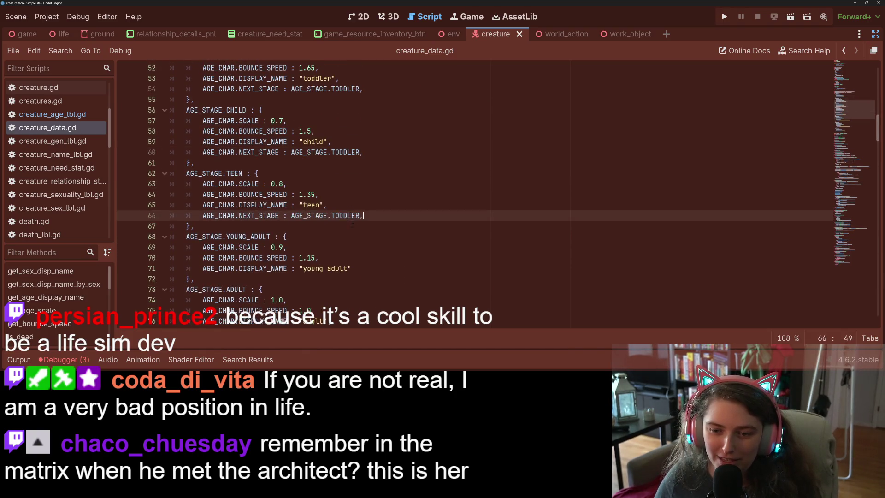
Paste the NEXT_STAGE line into the young adult, adult and elder entries.
scroll(353, 224, down, 2)
click(378, 205)
key(ctrl+v)
scroll(387, 241, down, 2)
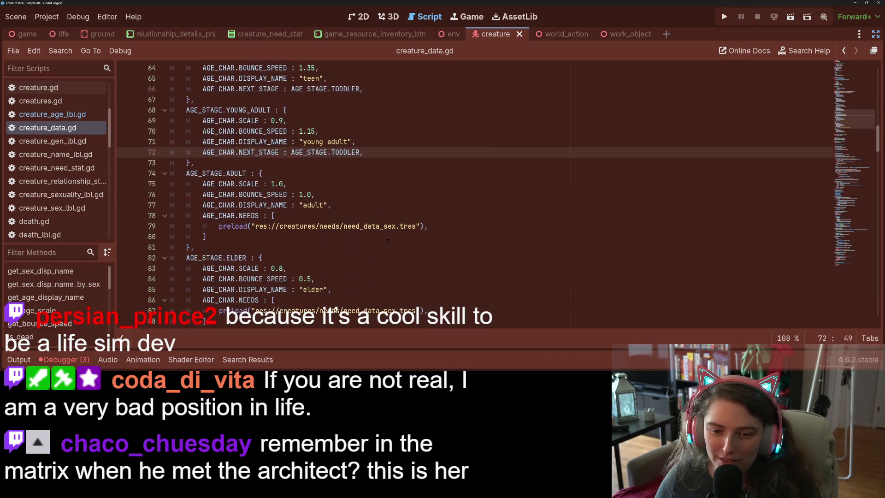
click(284, 242)
key(ctrl+v)
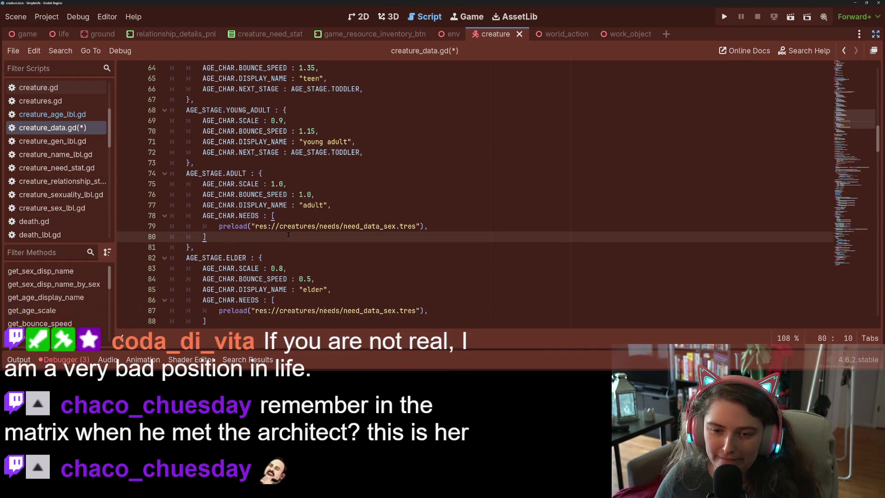
scroll(288, 234, down, 3)
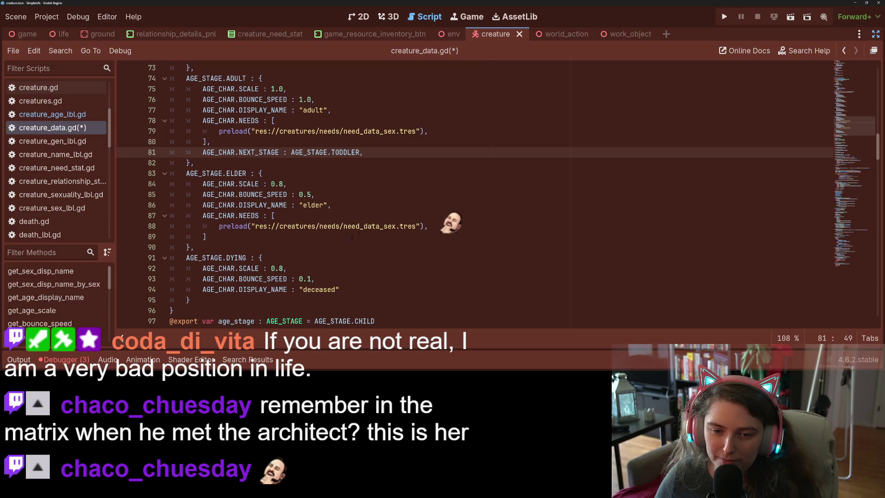
click(323, 237)
key(ctrl+v)
scroll(260, 223, down, 3)
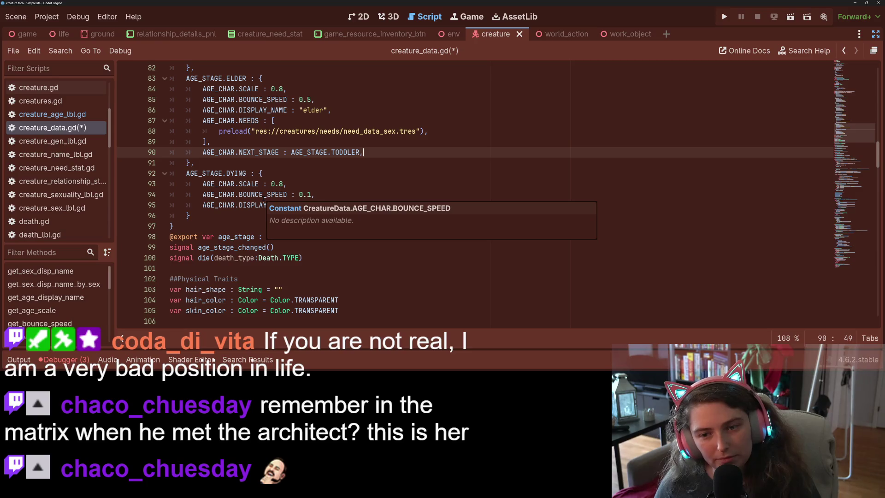
Add a comma after the dying entry's 'deceased' line without a NEXT_STAGE, and save the script.
click(245, 205)
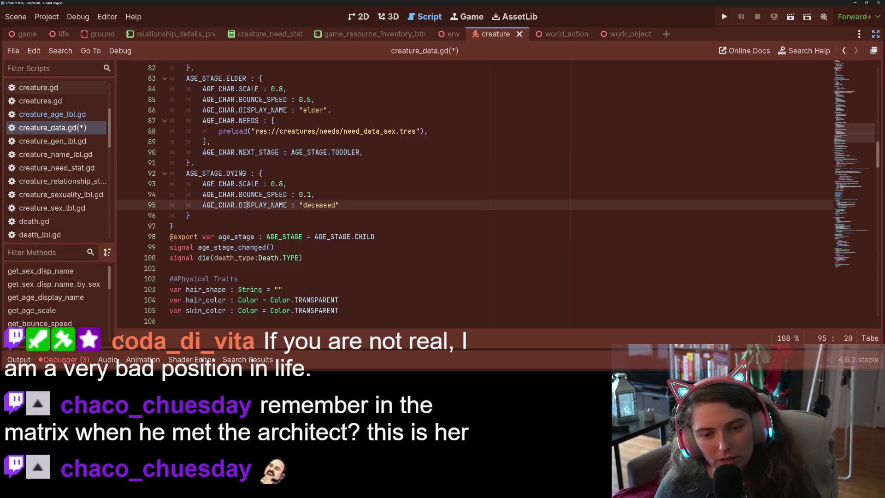
click(371, 204)
text(,)
key(Return)
key(ctrl+v)
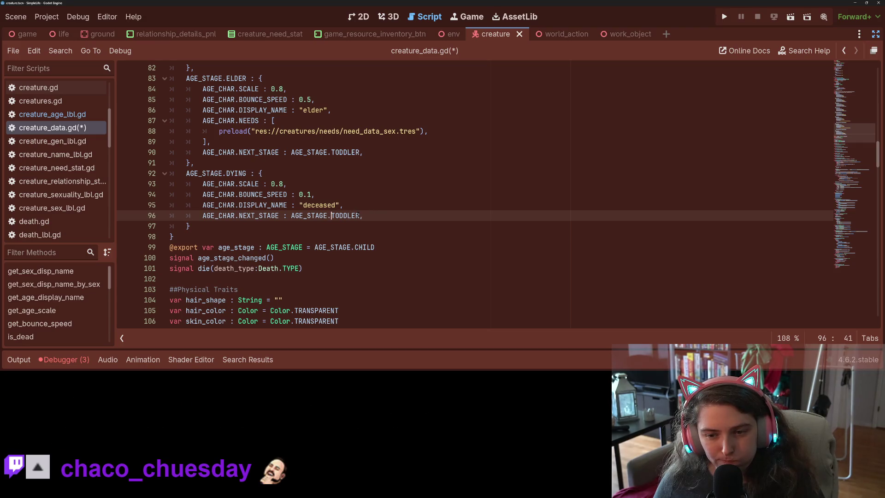
key(shift+Up)
key(BackSpace)
key(ctrl+s)
Make DYING the elder's next stage and ELDER the adult's next stage.
double_click(339, 152)
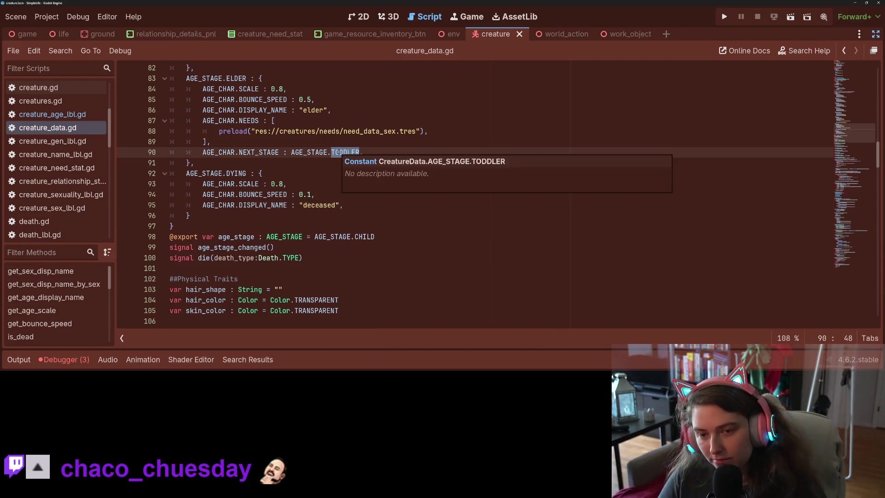
text(DY)
key(Return)
scroll(475, 193, up, 4)
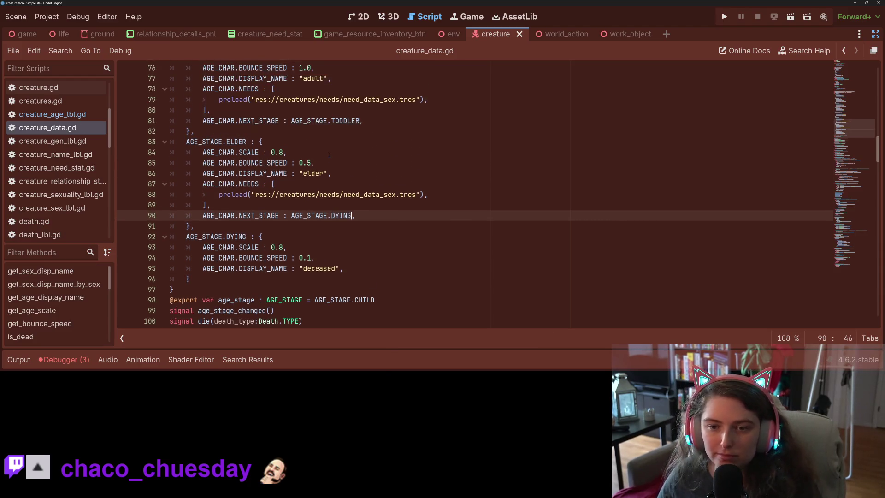
double_click(236, 204)
key(ctrl+c)
double_click(344, 183)
key(ctrl+v)
Make ADULT the young adult's next stage and YOUNG_ADULT the teen's next stage.
scroll(220, 184, up, 2)
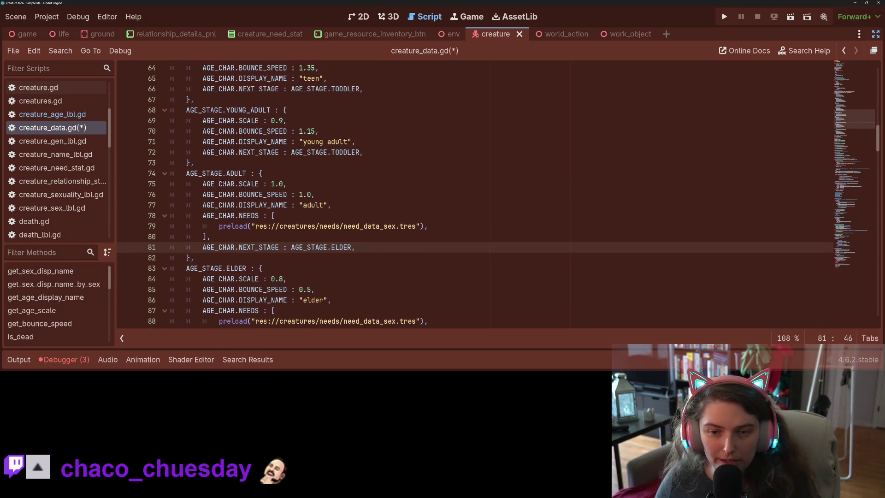
double_click(235, 174)
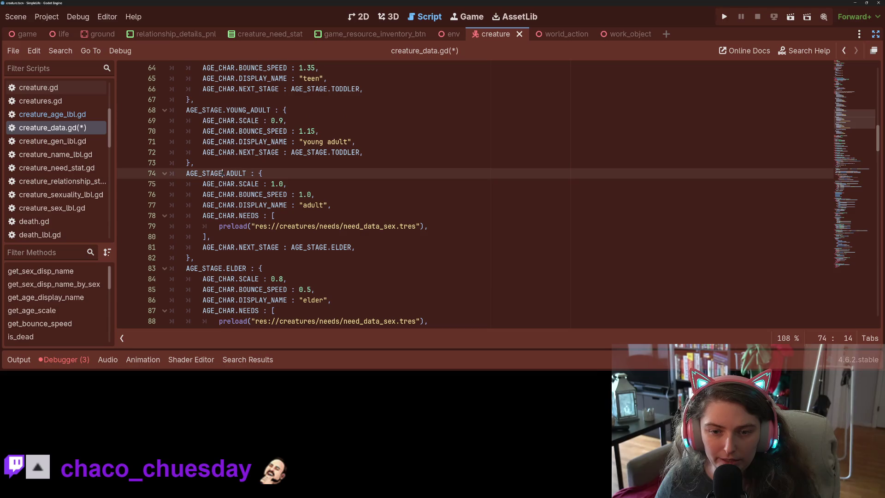
key(ctrl+c)
double_click(347, 152)
key(ctrl+v)
scroll(347, 152, up, 1)
double_click(263, 142)
key(ctrl+c)
double_click(346, 120)
key(ctrl+v)
Make TEEN the child's next stage and CHILD the toddler's, then save the script.
scroll(345, 120, up, 4)
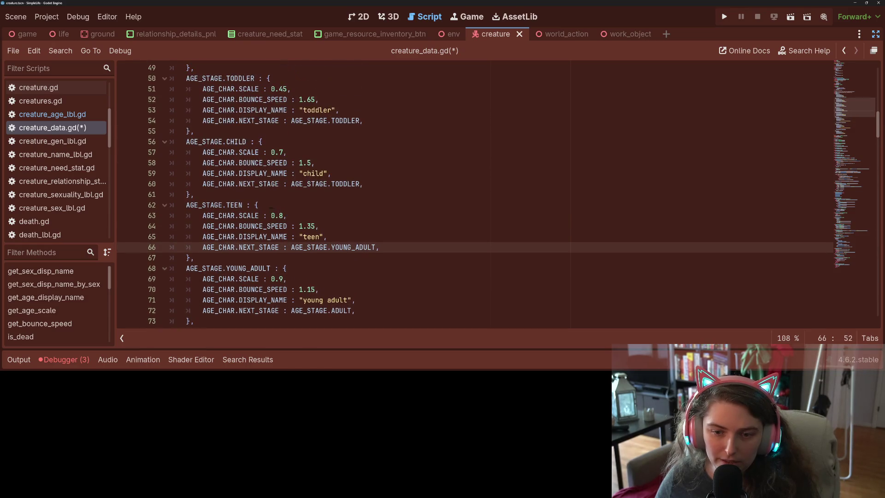
double_click(236, 206)
key(ctrl+c)
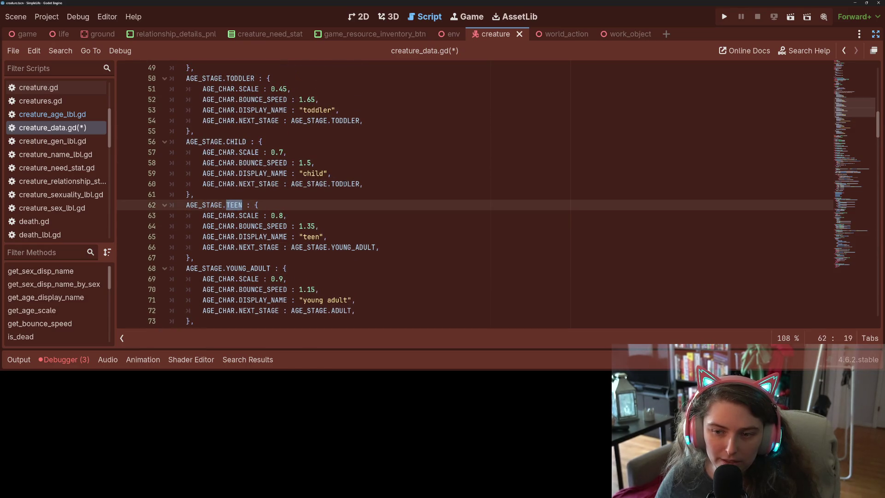
double_click(345, 184)
key(ctrl+v)
scroll(243, 226, up, 3)
double_click(240, 237)
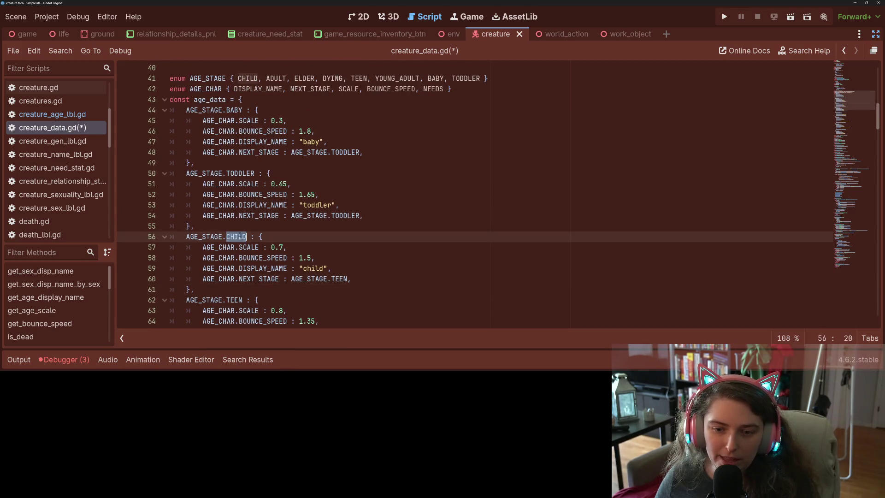
key(ctrl+c)
double_click(338, 215)
key(ctrl+v)
key(ctrl+s)
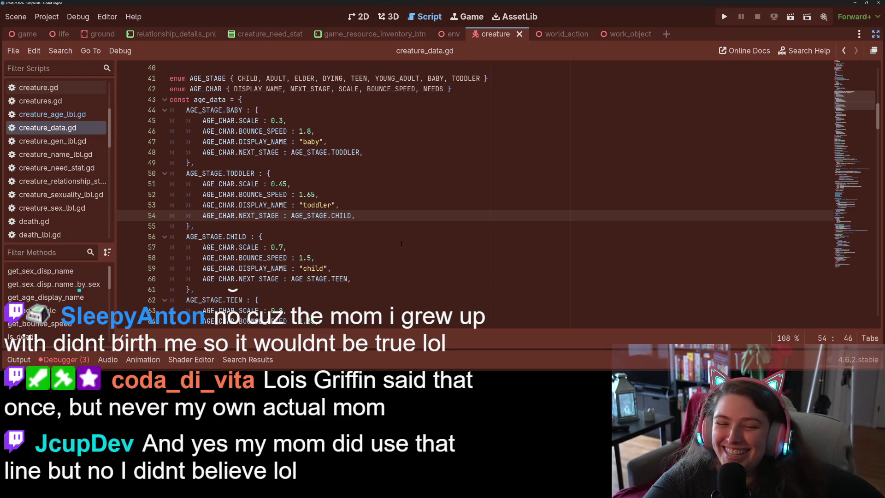
Review the chained age_data entries, selecting the YOUNG_ADULT stage name.
scroll(401, 244, down, 2)
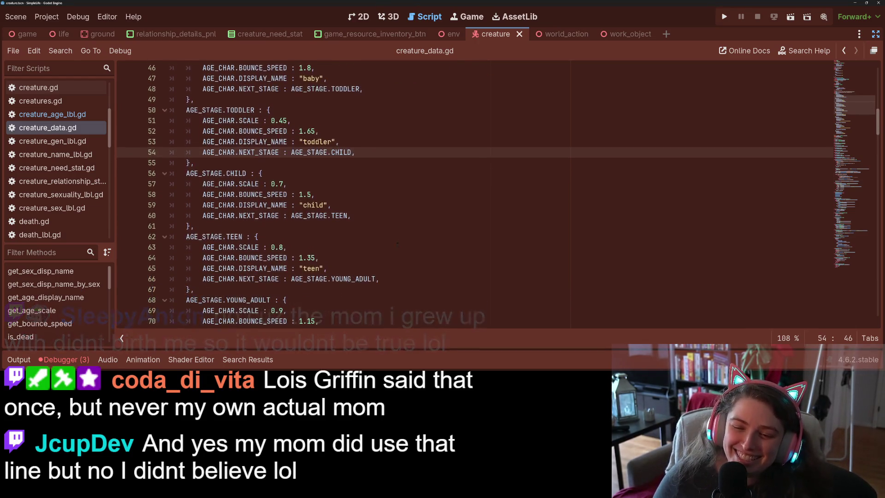
click(396, 258)
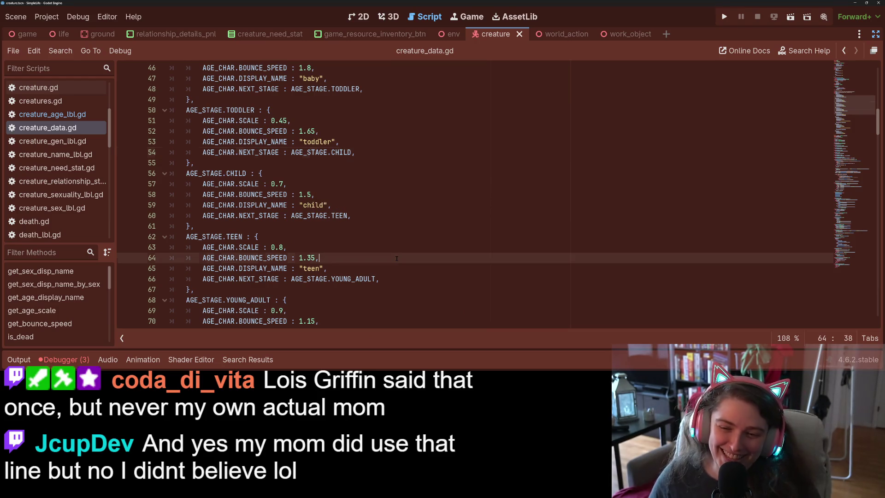
key(Down)
key(Up)
key(Up)
key(Up)
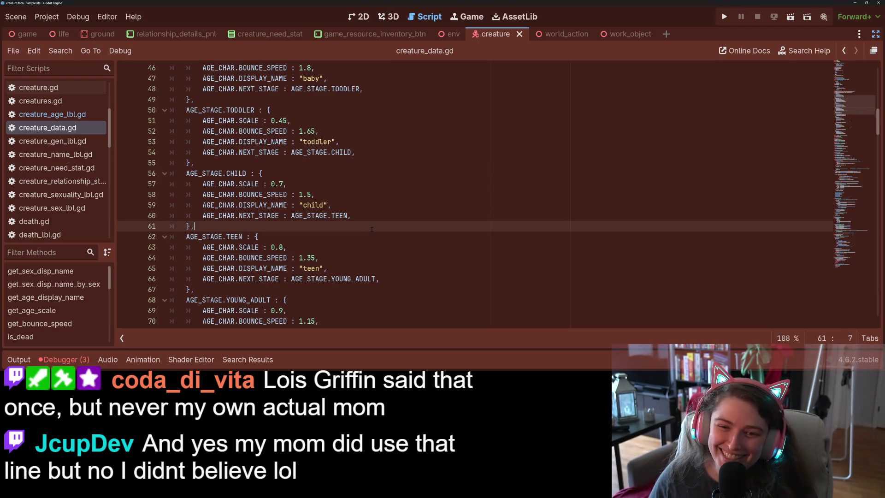
scroll(432, 270, up, 1)
scroll(432, 270, down, 2)
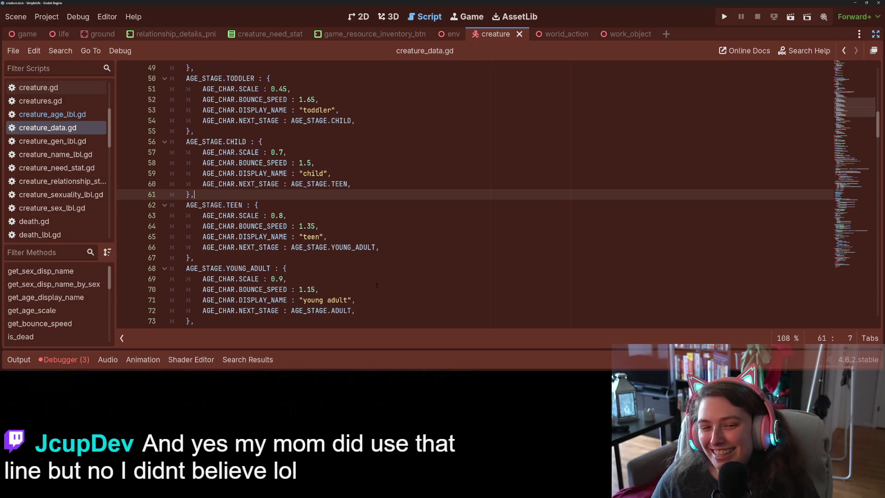
double_click(233, 268)
Scroll to the end of the script to look over the age-specific needs lookup.
drag(870, 137, 846, 288)
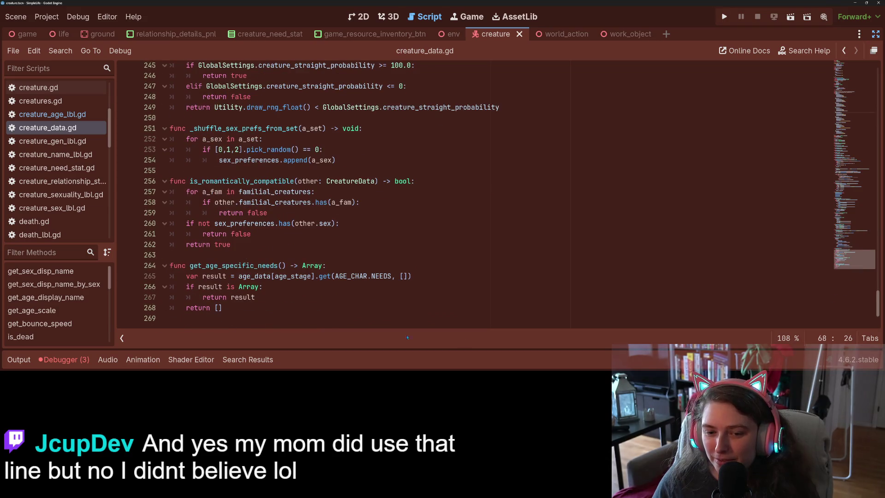
click(252, 265)
click(251, 275)
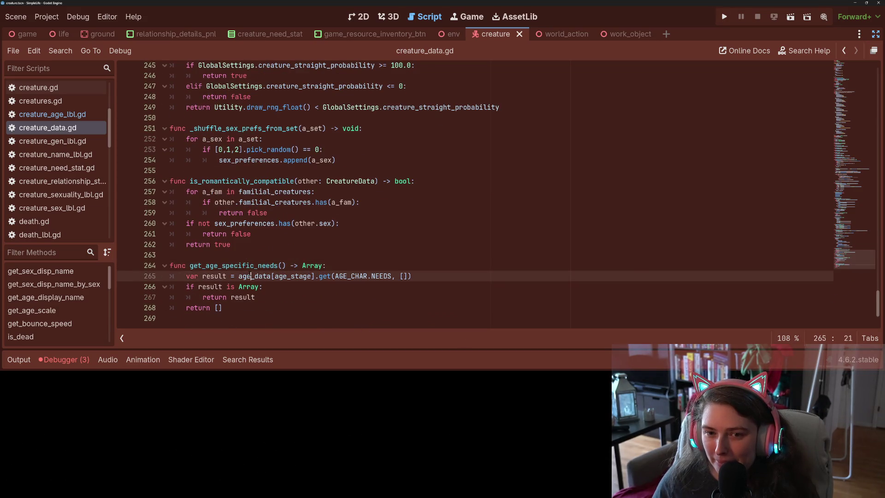
scroll(253, 275, up, 10)
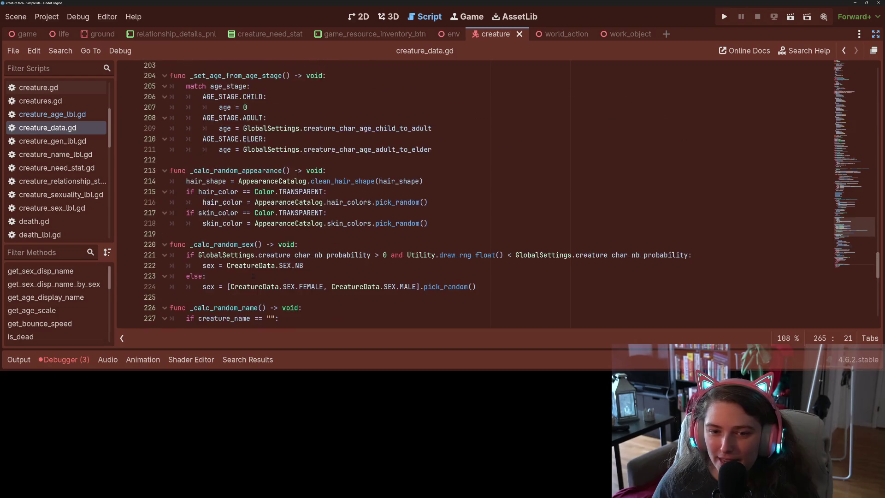
scroll(253, 276, up, 7)
scroll(254, 276, down, 3)
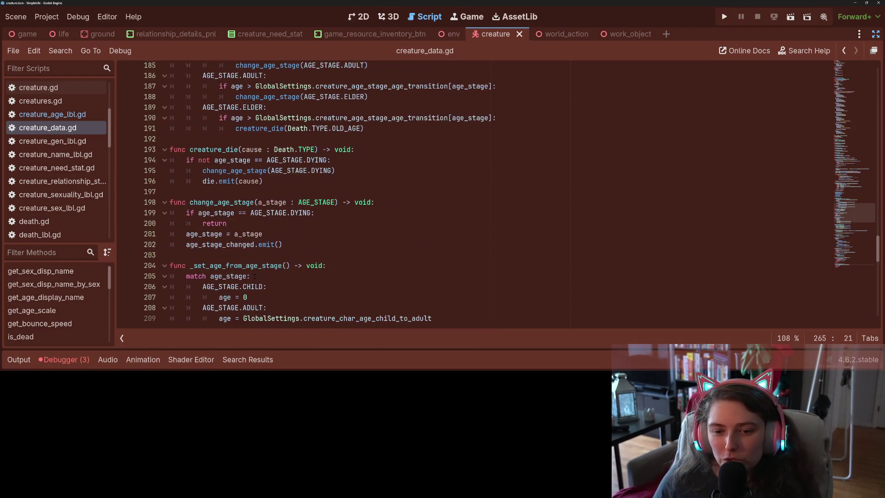
scroll(255, 275, down, 1)
Inspect _set_age_from_age_stage and creature_char_age_child_to_adult, then go to increase_age's match age_stage line.
double_click(257, 235)
scroll(265, 247, down, 2)
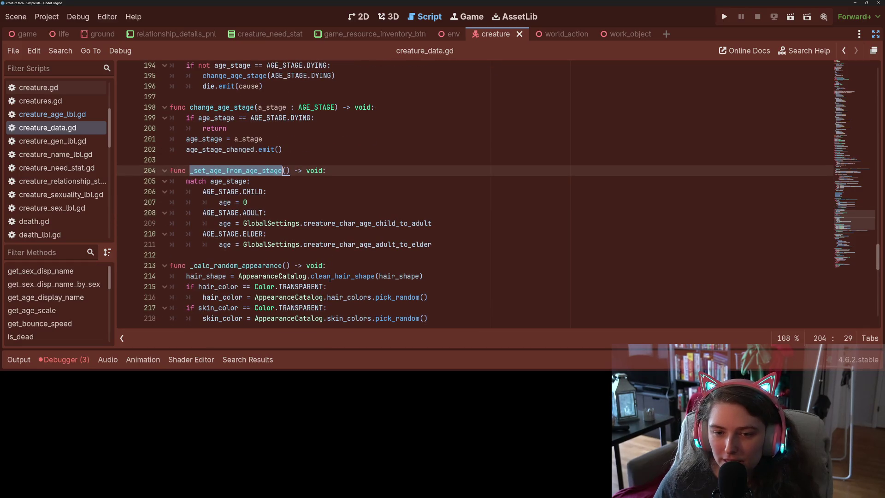
double_click(312, 223)
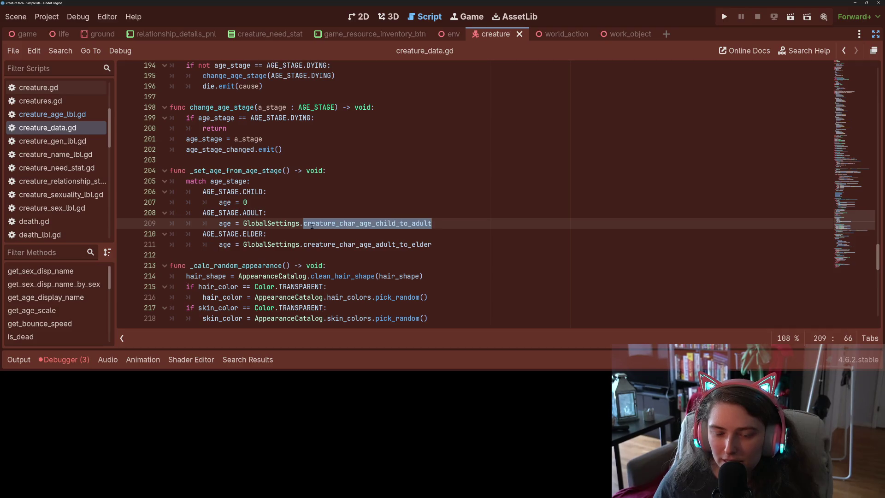
click(312, 224)
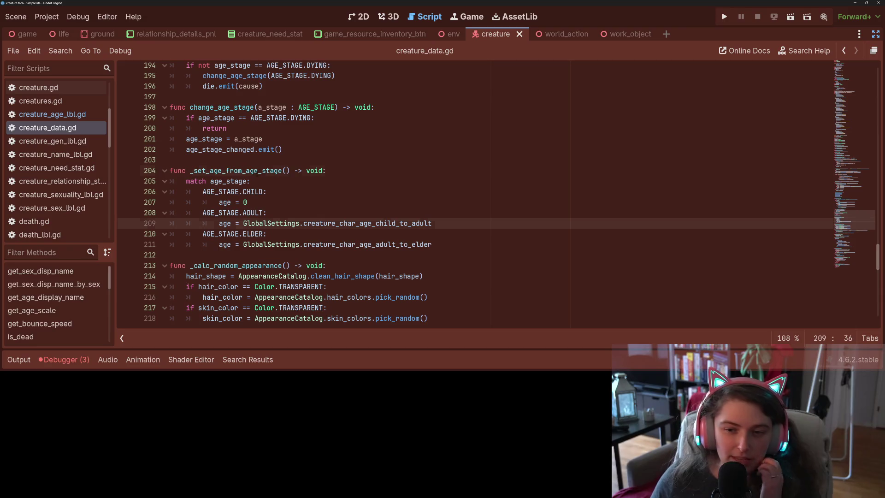
double_click(236, 170)
scroll(291, 227, down, 2)
scroll(291, 228, up, 3)
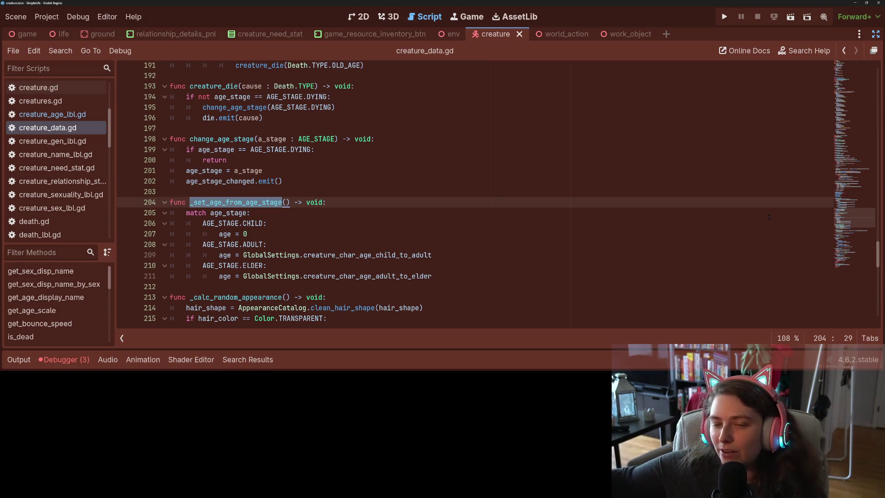
scroll(318, 255, up, 6)
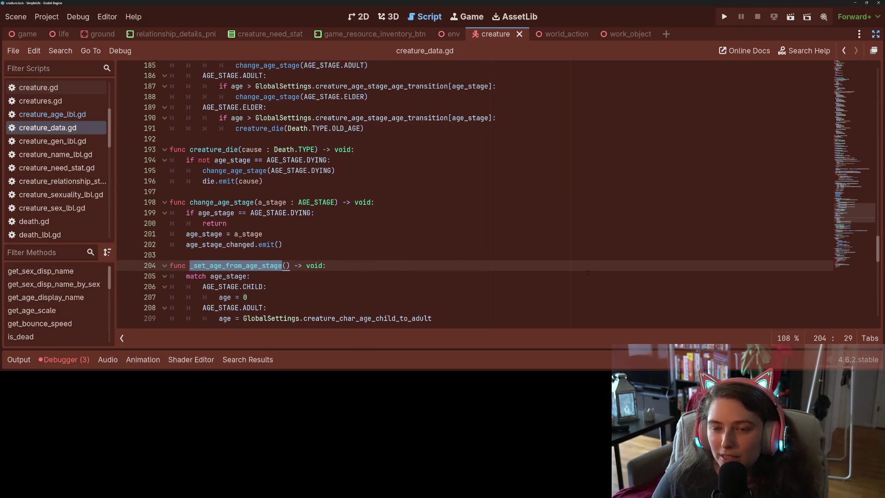
click(289, 160)
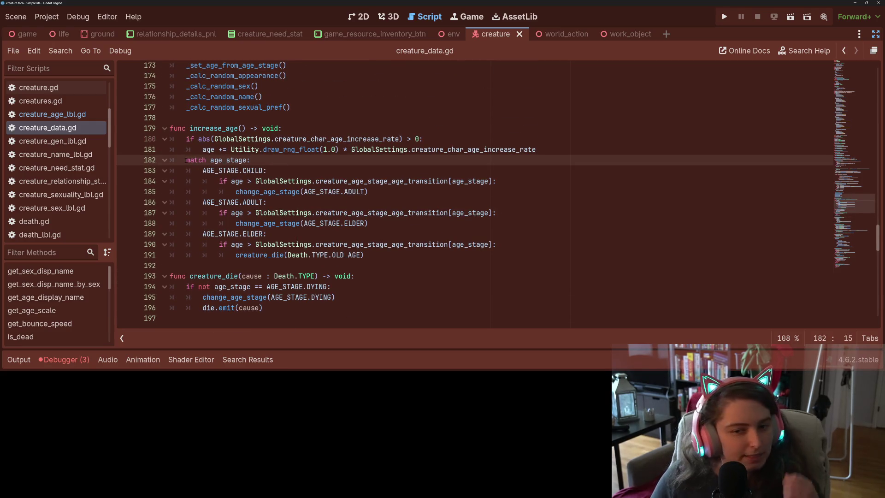
Open a new blank line above the match age_stage statement in increase_age.
click(185, 160)
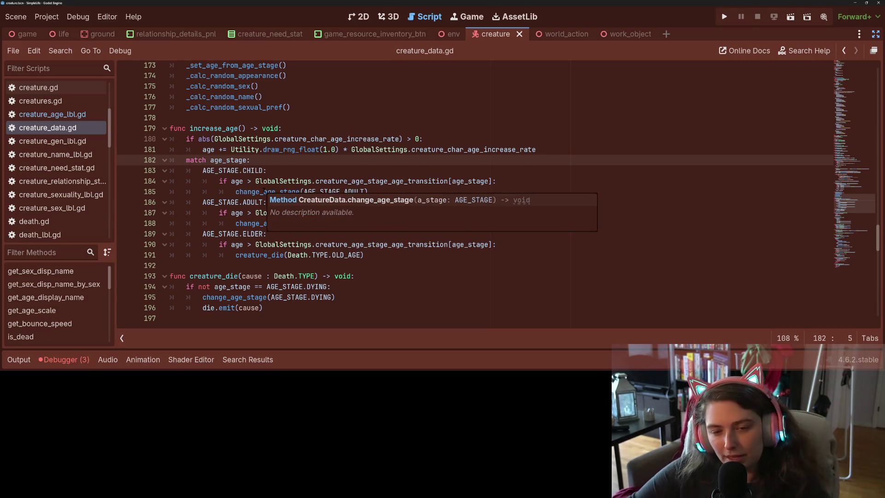
key(Return)
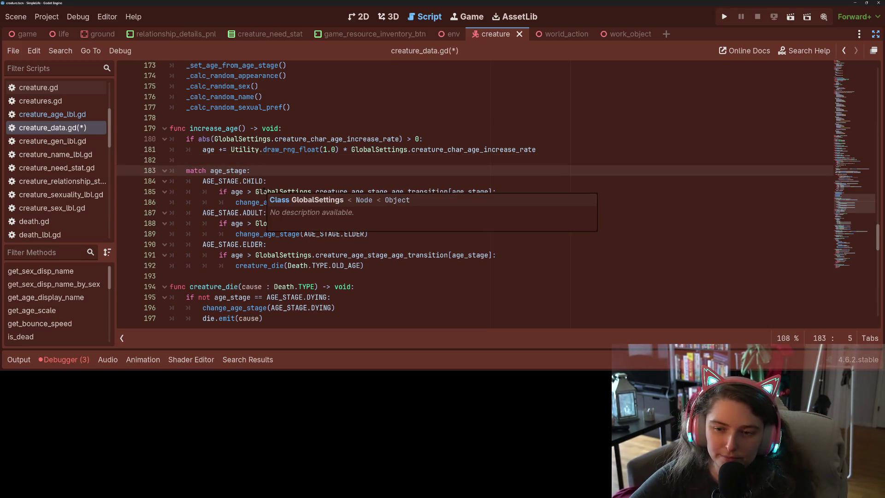
key(ctrl+space)
key(Escape)
key(Up)
key(Return)
Write 'var result = GlobalSettings.creature_age_stage_age_transition.get' with autocomplete.
text(var)
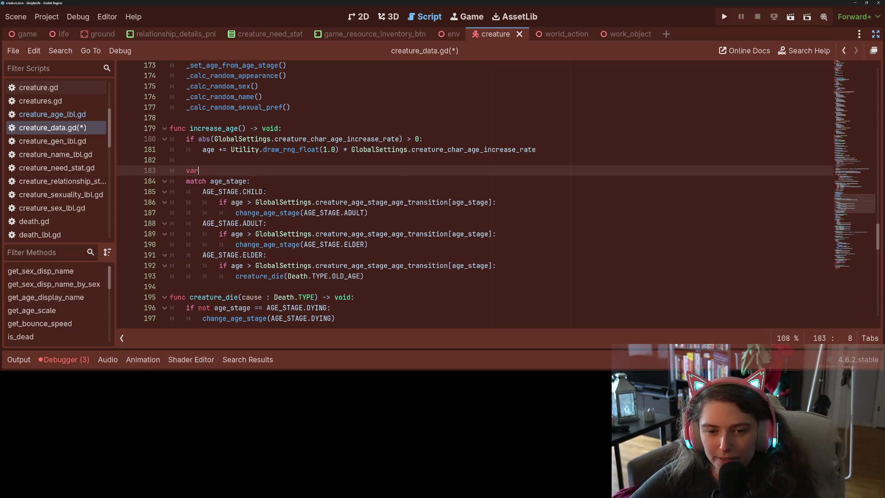
text( result =)
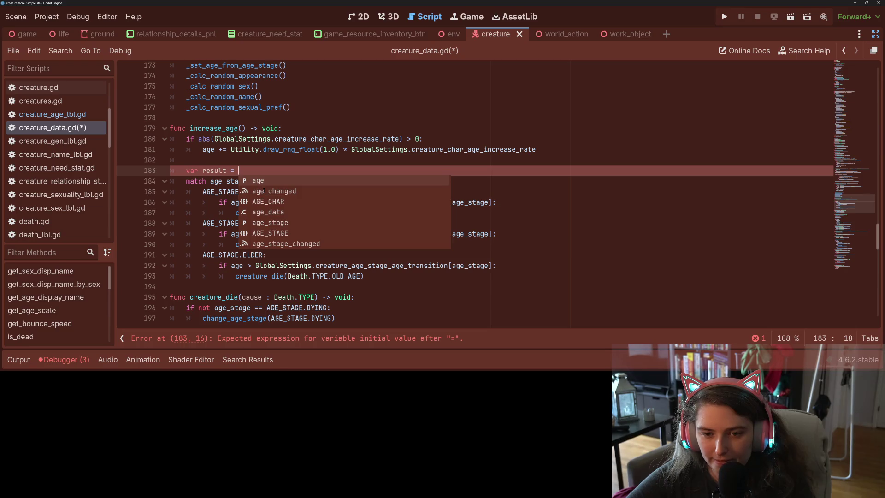
text(Gl)
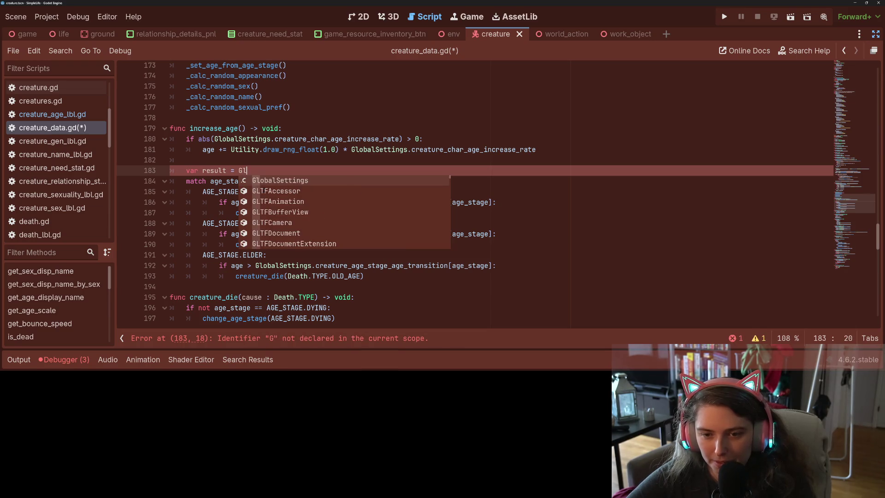
key(Return)
text(.crea)
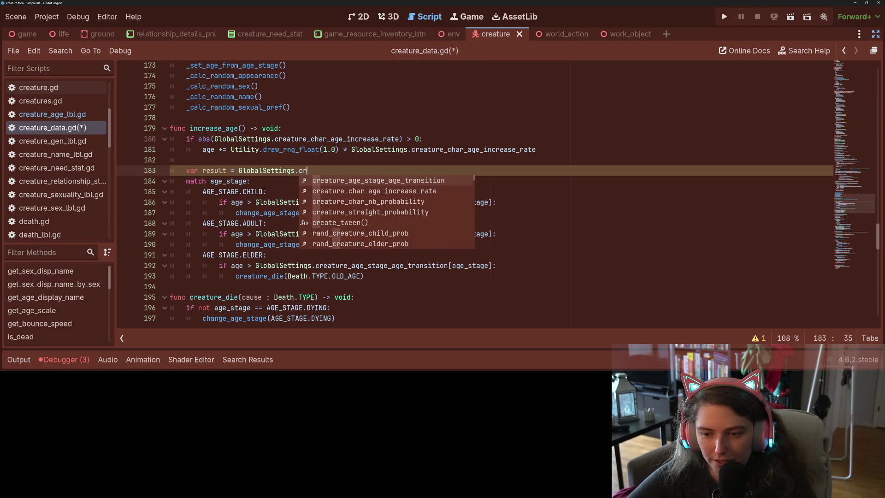
key(Return)
text(.get)
key(Return)
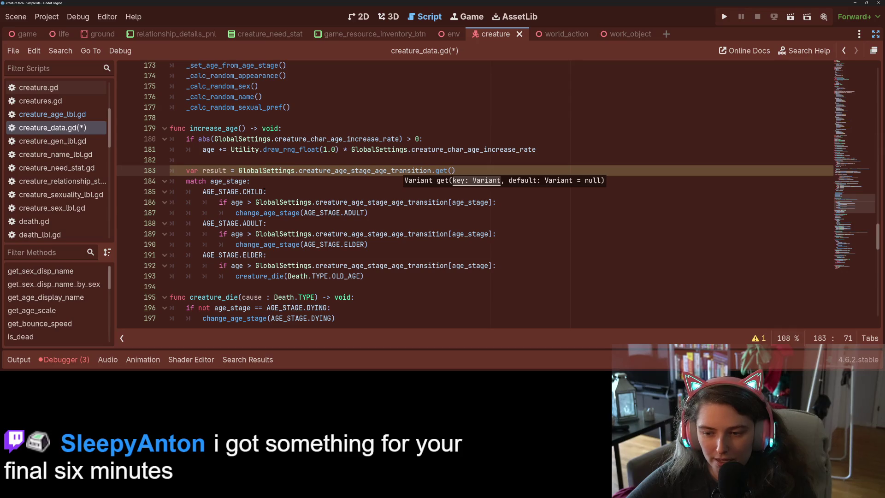
Pass age_stage and false as the get() arguments.
text(age_)
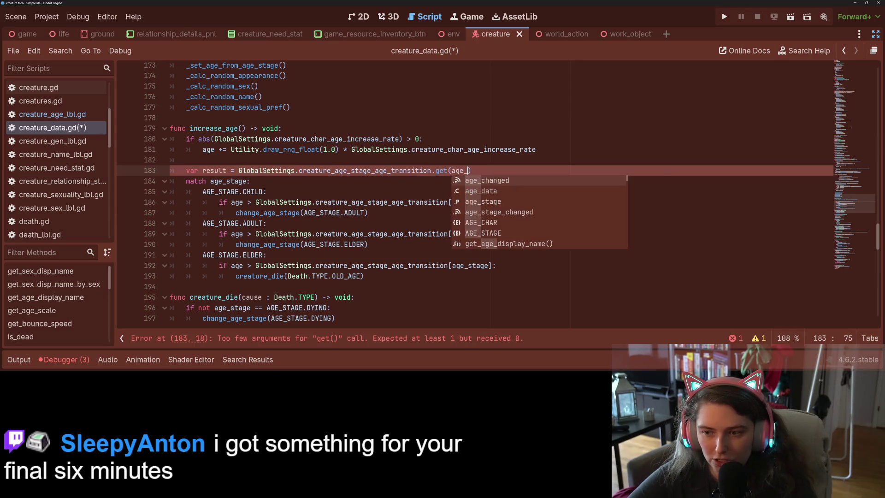
key(Down)
key(Down)
key(Return)
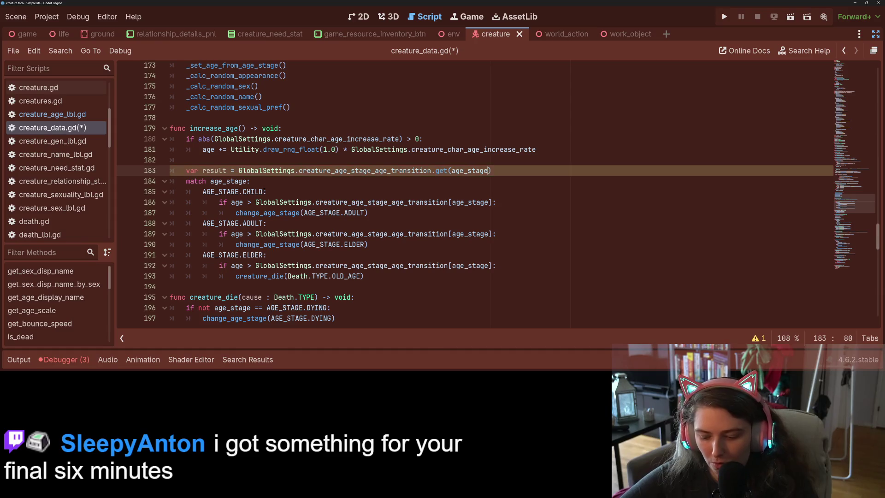
text(, )
text(age)
key(BackSpace)
key(BackSpace)
key(BackSpace)
text(f)
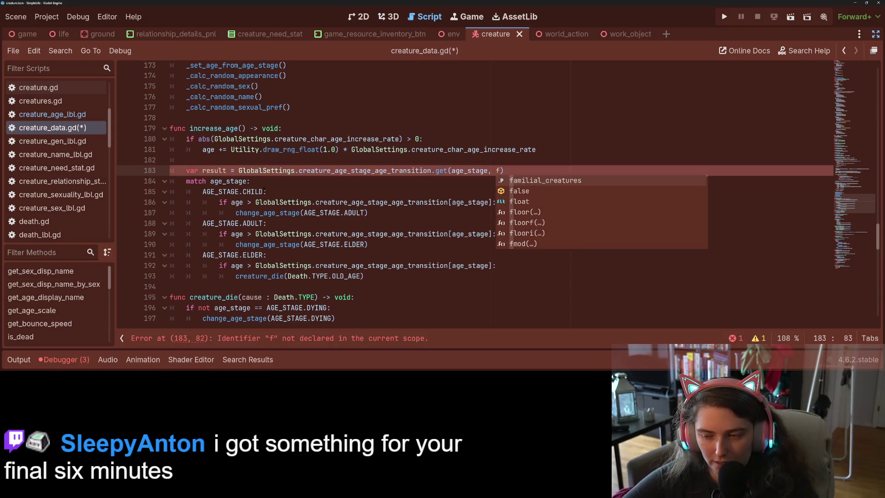
key(Down)
key(Return)
Add 'if result:' below the lookup and start 'if age > result' under it.
key(End)
key(Return)
text(if result:)
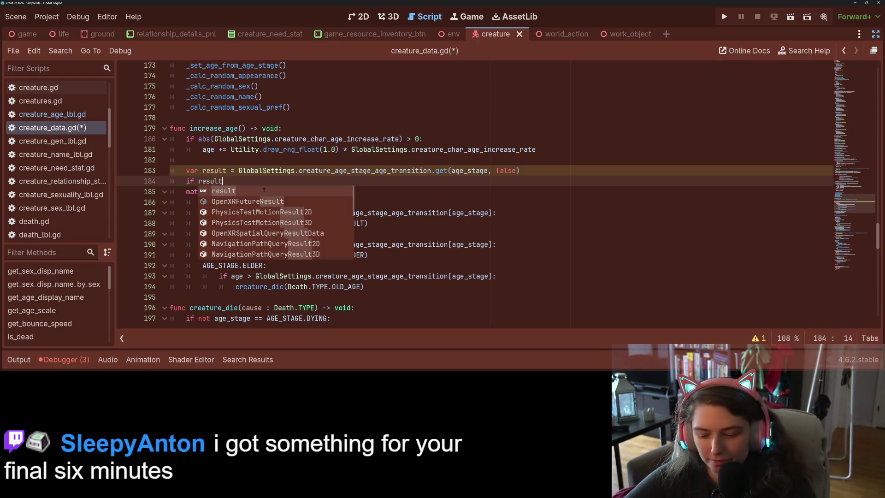
key(Return)
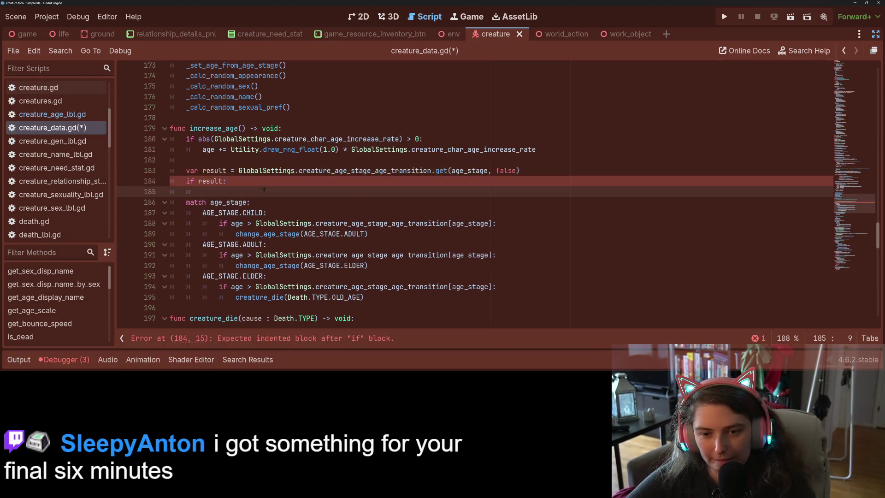
text(if age)
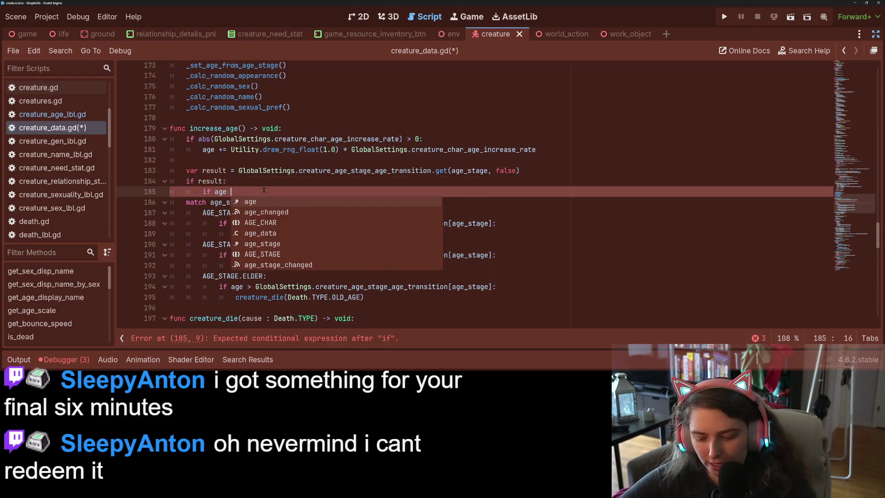
text(> resu)
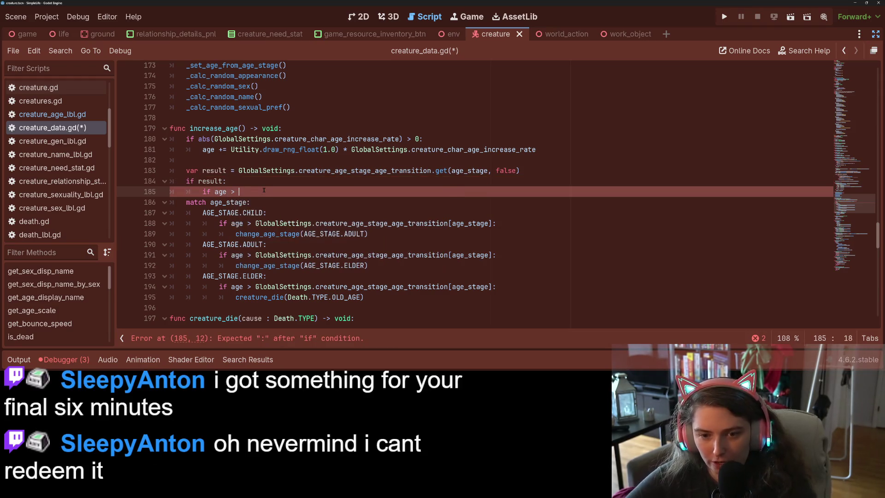
key(Return)
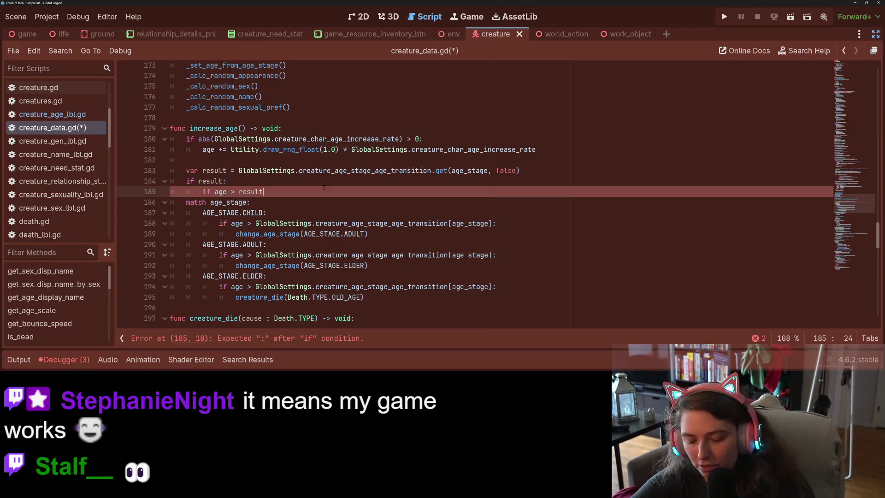
Finish 'if age > result:' and add a change_age_stage() call beneath it.
text(:)
key(Return)
text(cha)
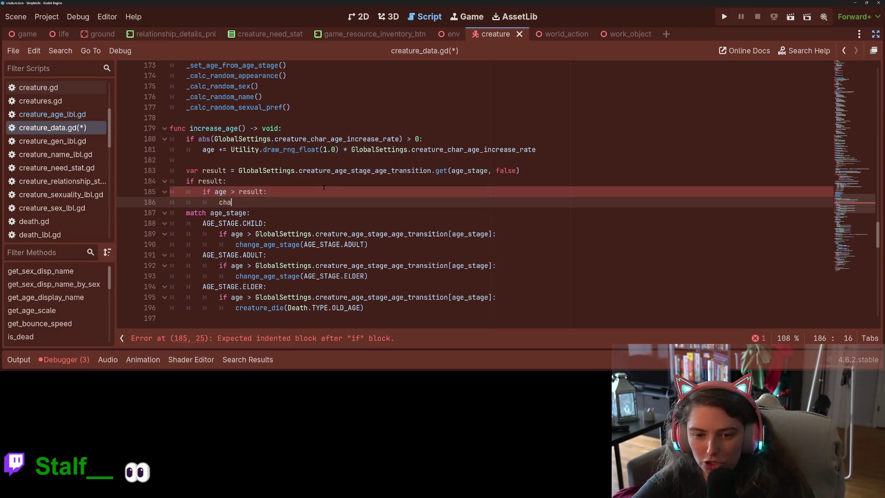
key(Return)
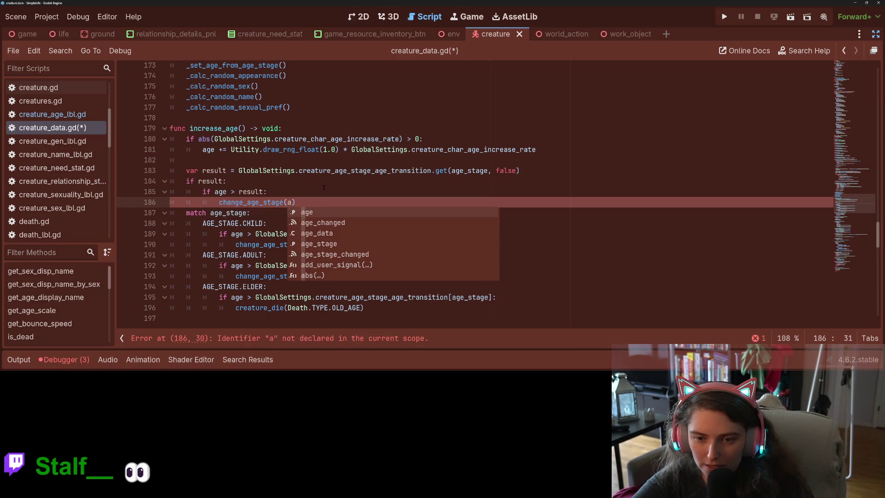
key(BackSpace)
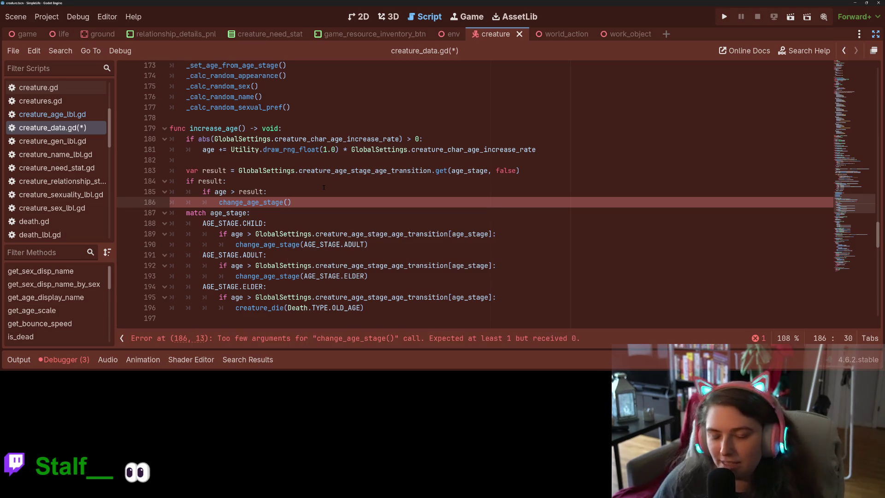
Check change_age_stage's other uses in the script, then return inside the empty call.
scroll(295, 203, down, 1)
double_click(266, 213)
scroll(266, 215, down, 2)
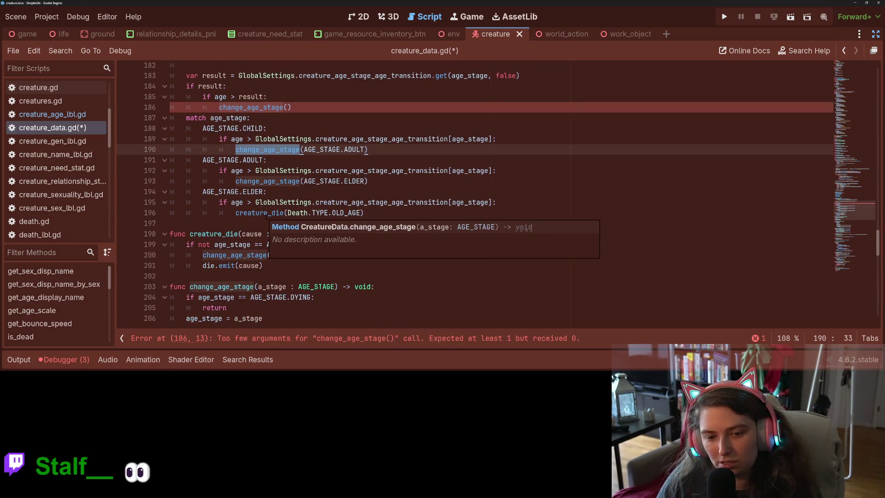
scroll(265, 215, down, 3)
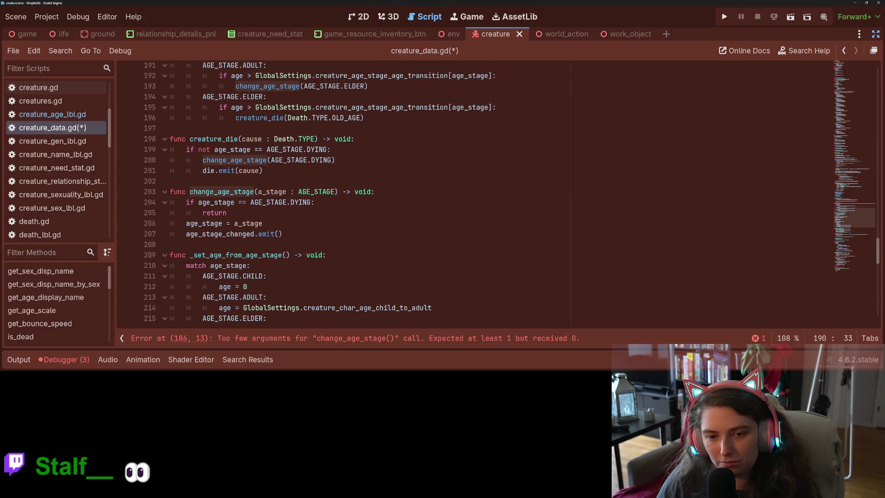
scroll(266, 215, up, 5)
click(287, 170)
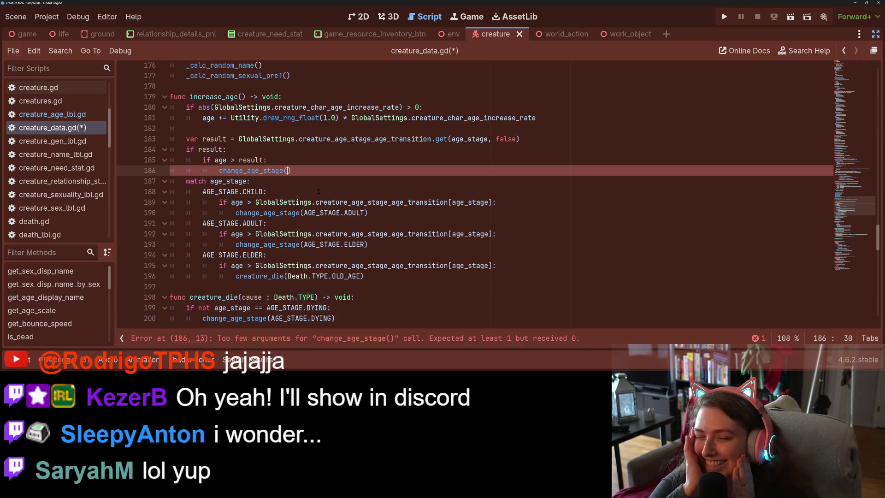
click(247, 160)
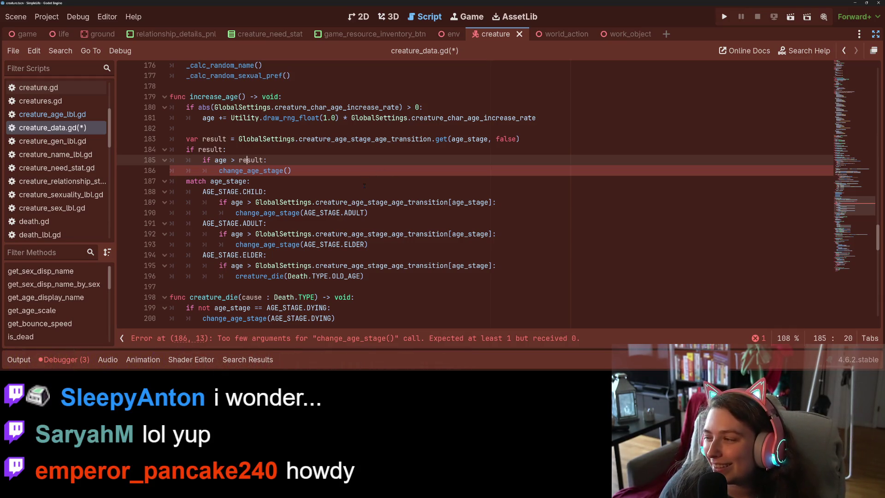
click(377, 196)
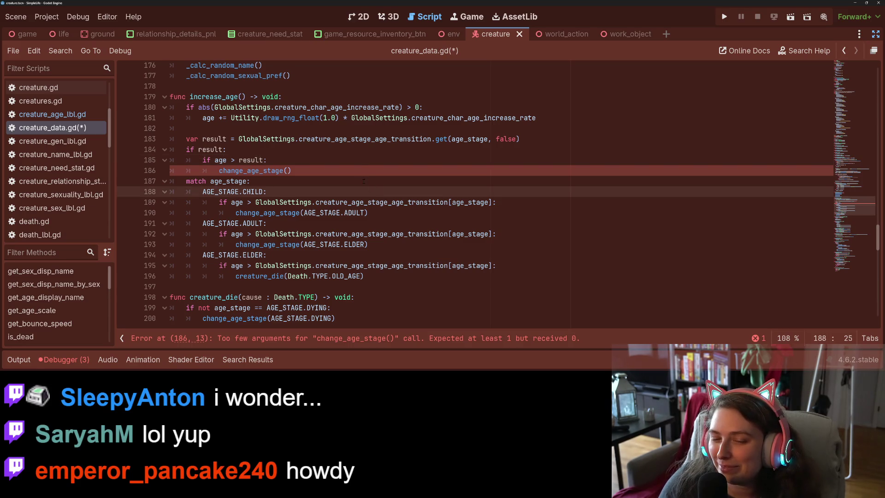
click(432, 173)
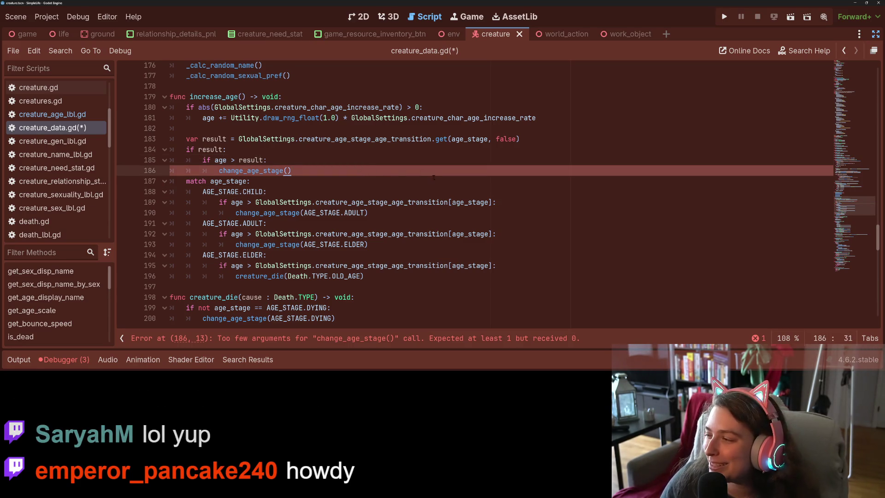